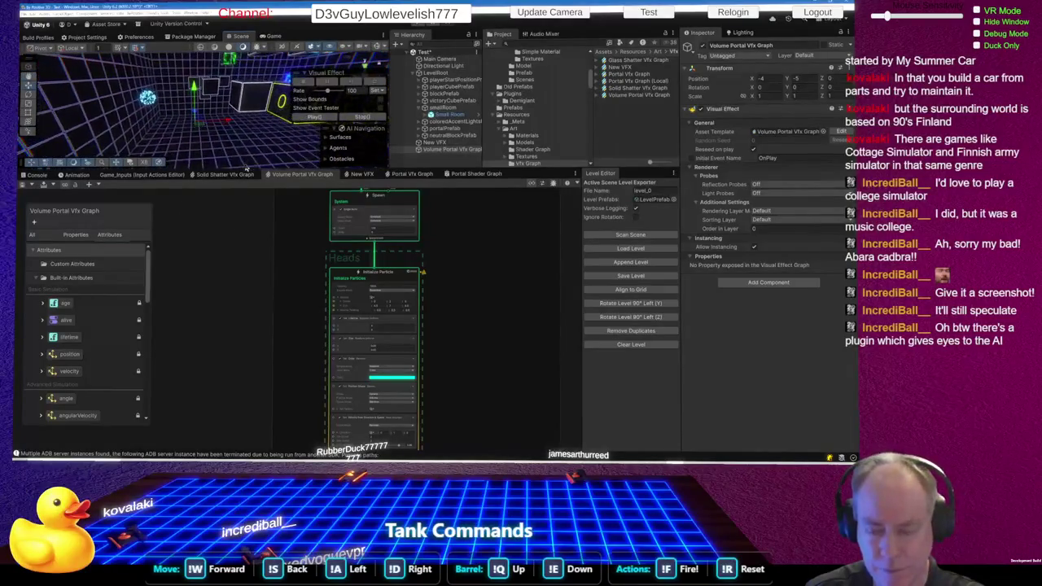
- Select the Volume Portal graph's Event node to view its settings
{"action": "right_click", "coordinate": [250, 134]}
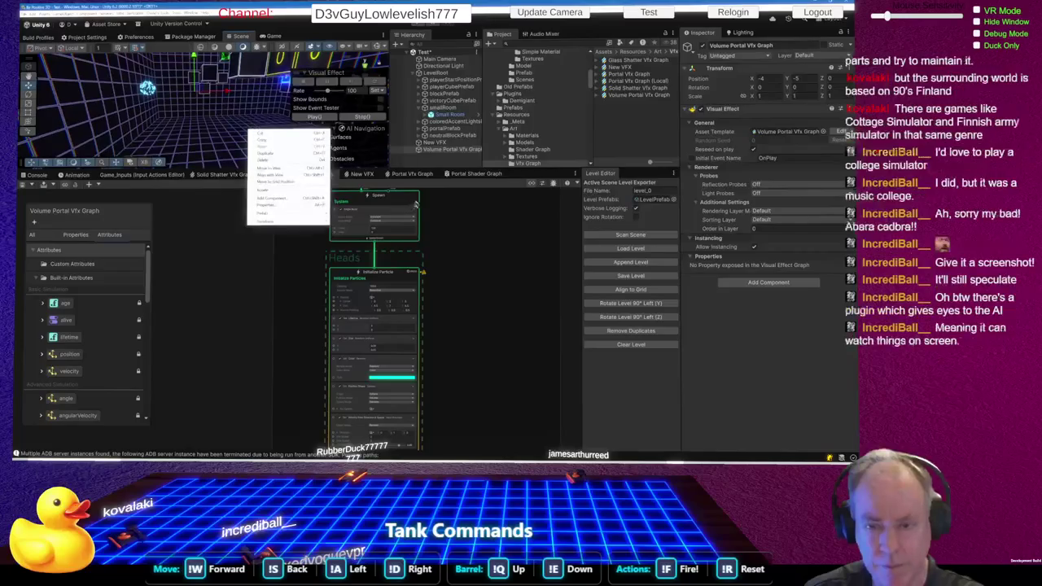
{"action": "left_click", "coordinate": [454, 307]}
{"action": "scroll", "coordinate": [441, 325], "scroll_direction": "down", "scroll_amount": 3}
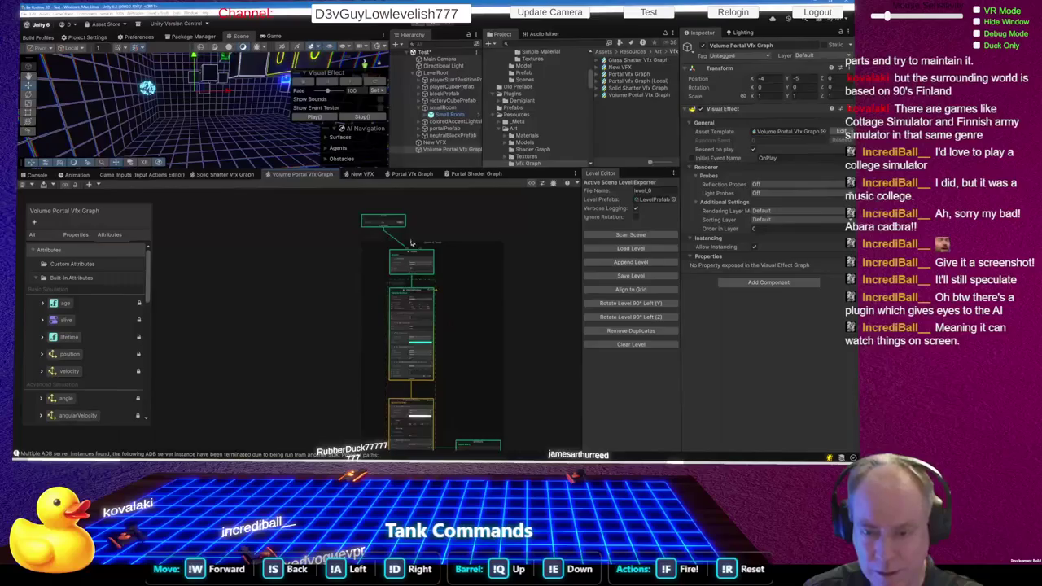
{"action": "scroll", "coordinate": [399, 221], "scroll_direction": "up", "scroll_amount": 3}
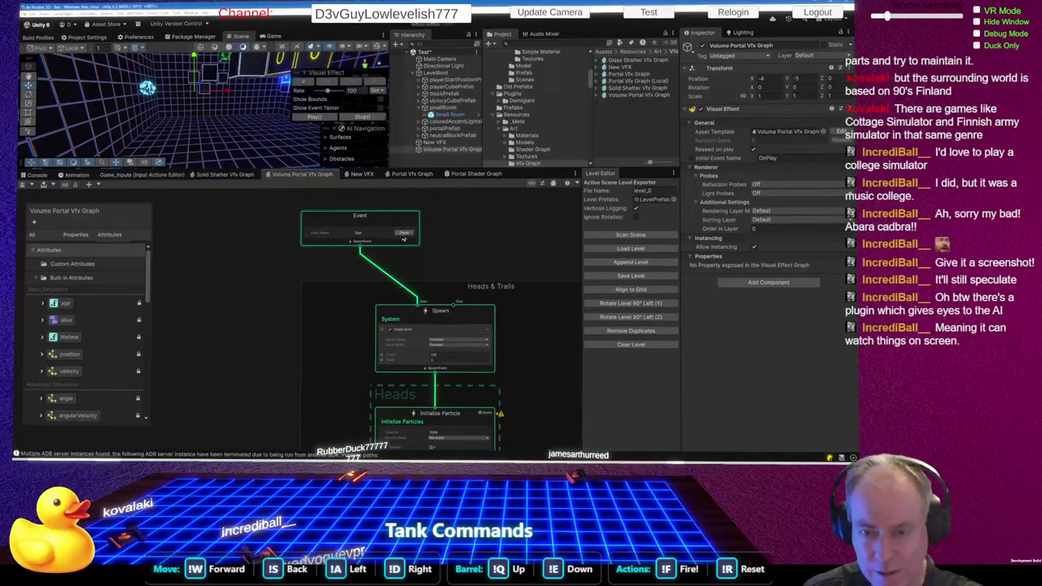
{"action": "left_click", "coordinate": [403, 236]}
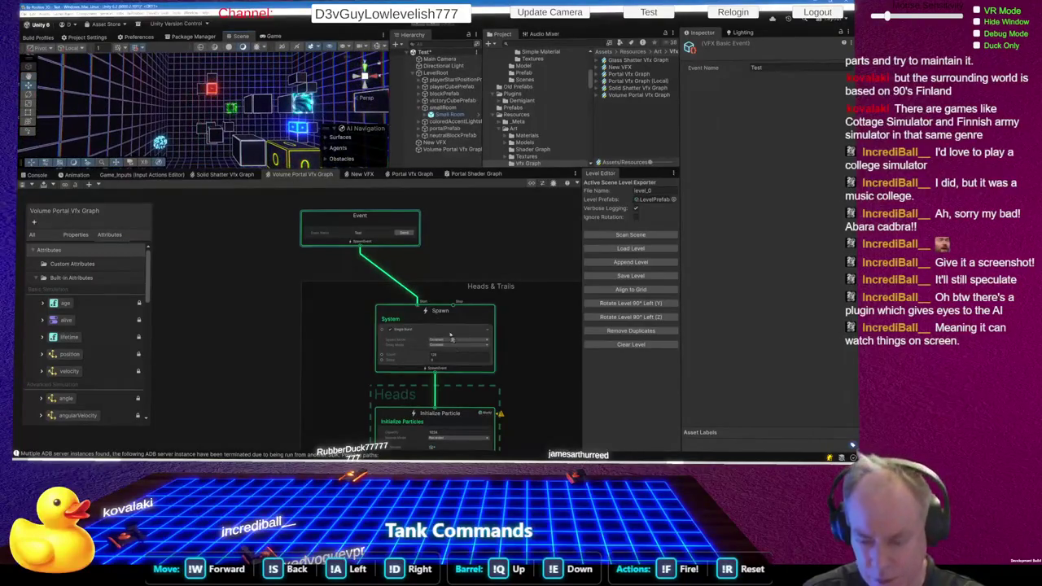
- Inspect the Set Lifetime block, then send the Test event to play the effect
{"action": "scroll", "coordinate": [456, 354], "scroll_direction": "up", "scroll_amount": 1}
{"action": "scroll", "coordinate": [441, 412], "scroll_direction": "up", "scroll_amount": 2}
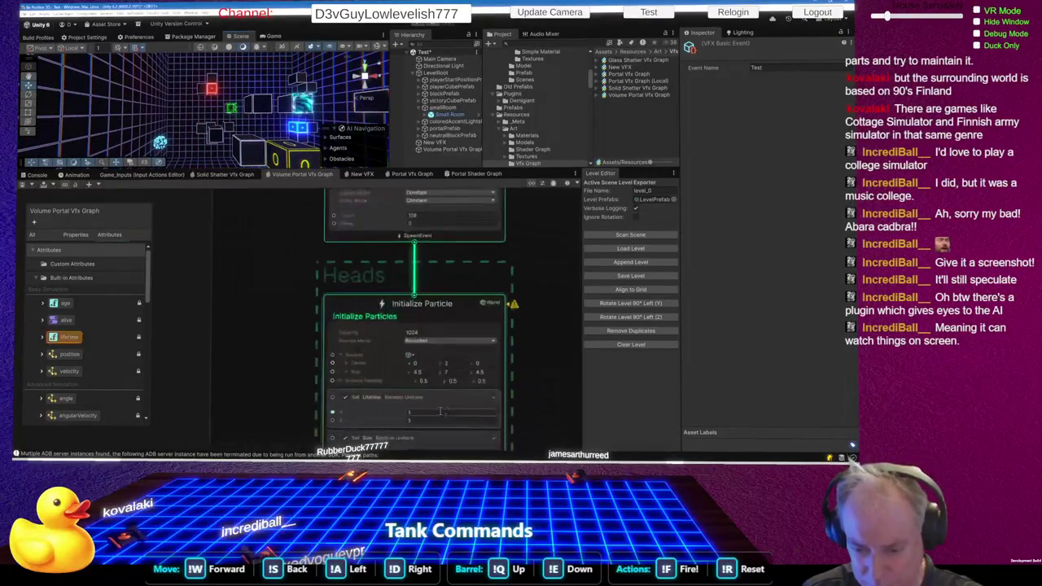
{"action": "left_click", "coordinate": [438, 412]}
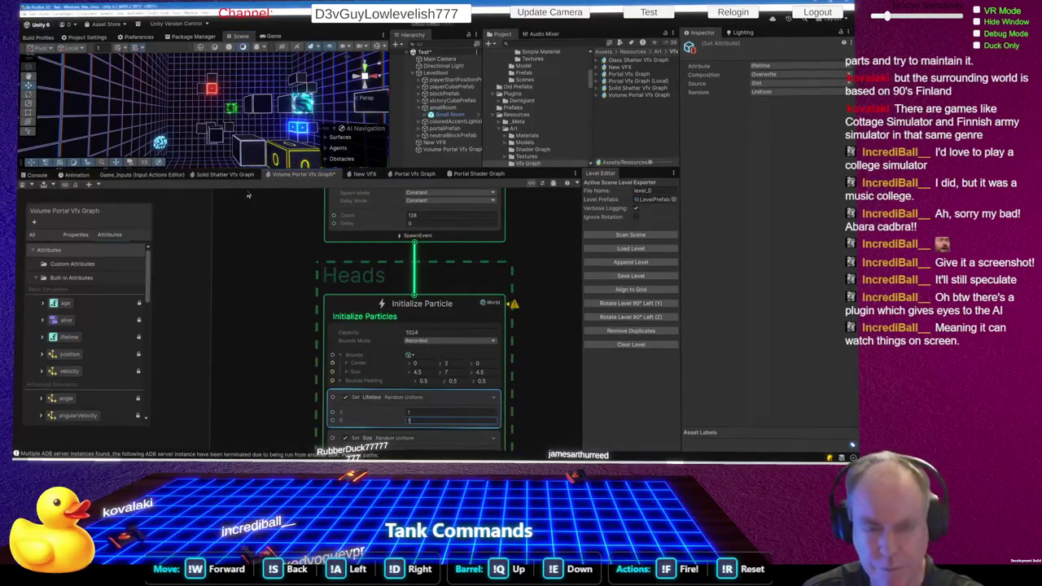
{"action": "scroll", "coordinate": [331, 231], "scroll_direction": "down", "scroll_amount": 5}
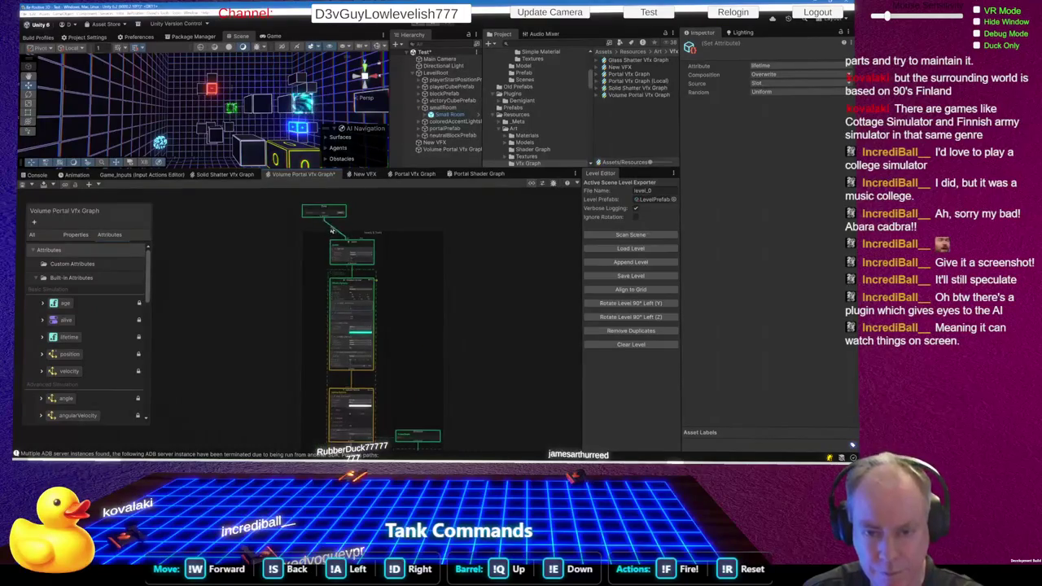
{"action": "scroll", "coordinate": [331, 232], "scroll_direction": "up", "scroll_amount": 5}
{"action": "left_click", "coordinate": [352, 223]}
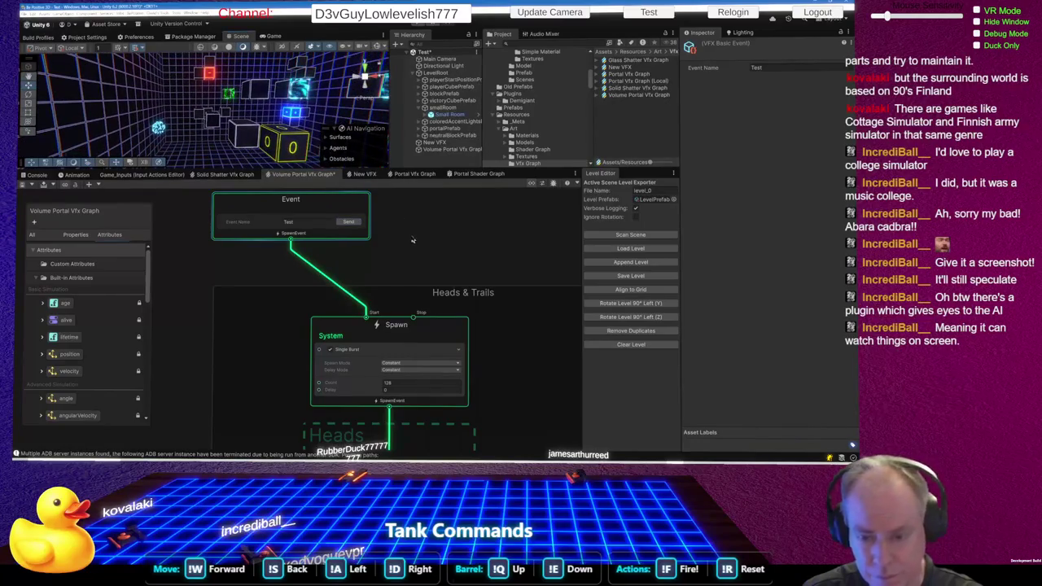
- Browse the Spawn context and graph context menus without choosing anything
{"action": "right_click", "coordinate": [415, 279]}
{"action": "right_click", "coordinate": [510, 310]}
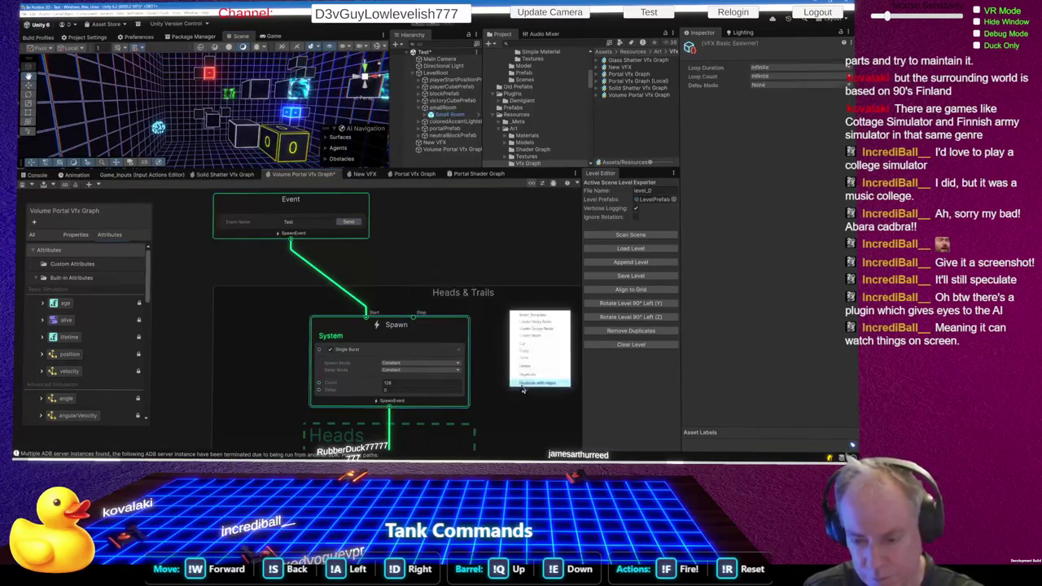
{"action": "left_click", "coordinate": [505, 425]}
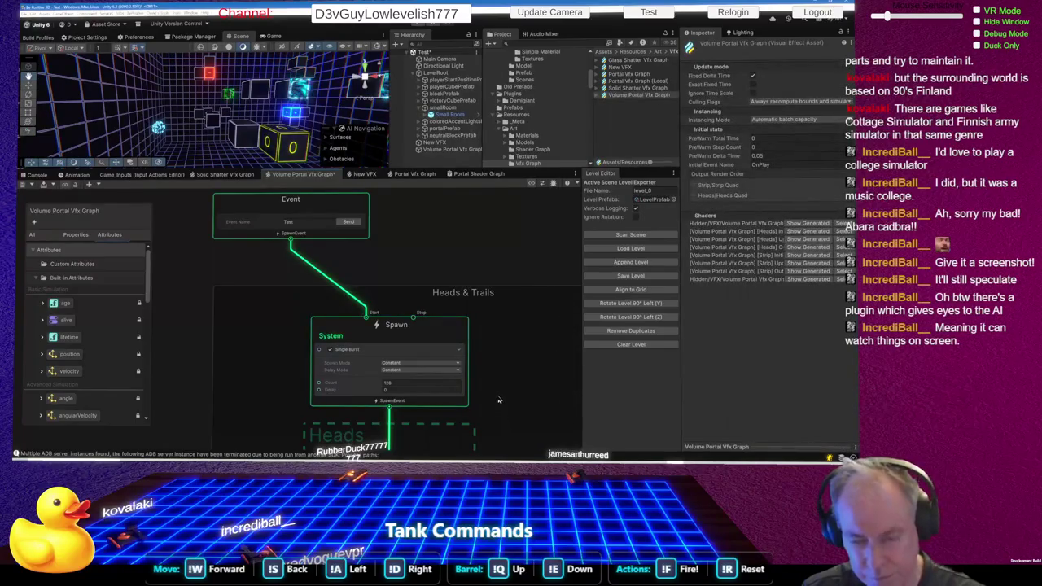
{"action": "right_click", "coordinate": [497, 397]}
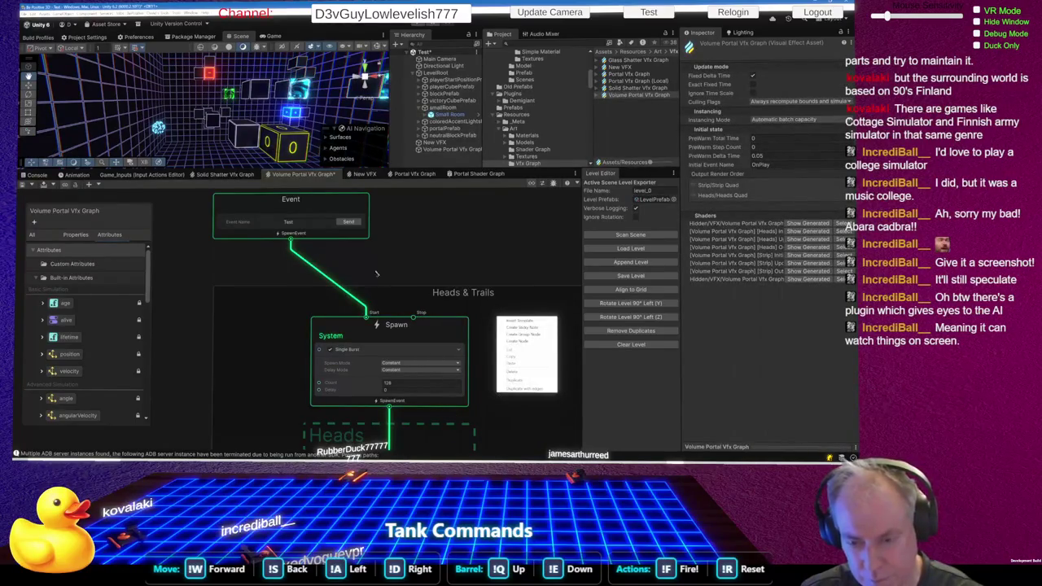
{"action": "scroll", "coordinate": [413, 327], "scroll_direction": "down", "scroll_amount": 5}
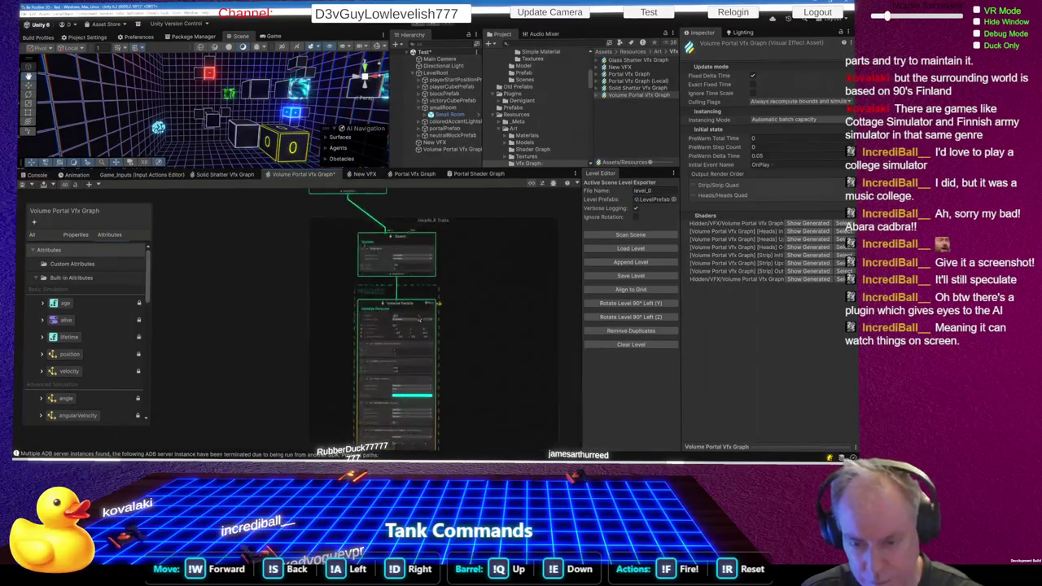
{"action": "scroll", "coordinate": [391, 333], "scroll_direction": "up", "scroll_amount": 1}
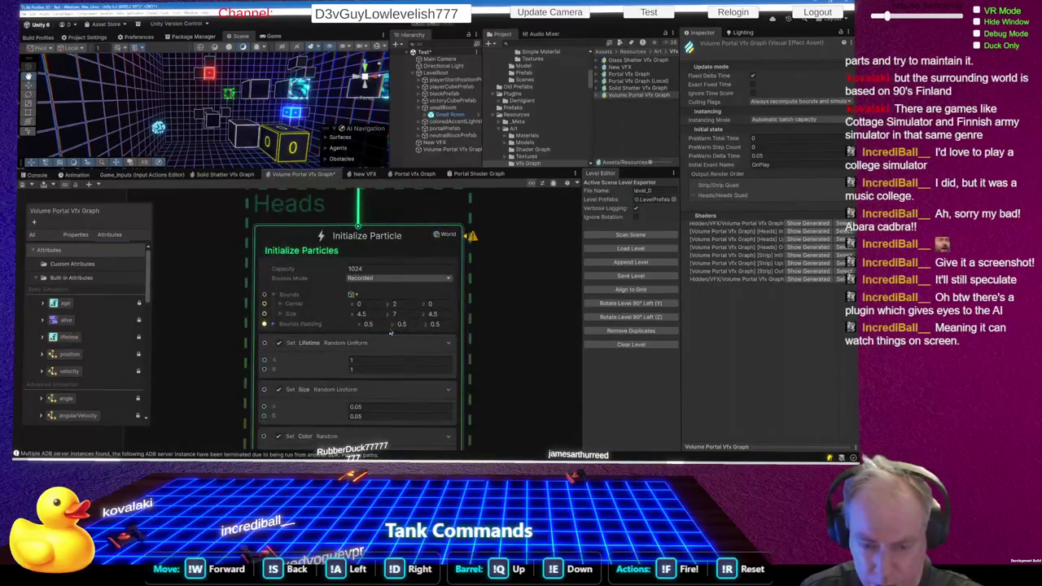
- Delete the Set Lifetime block from Initialize Particle and save the graph with Ctrl+S
{"action": "left_click", "coordinate": [356, 343]}
{"action": "right_click", "coordinate": [354, 340]}
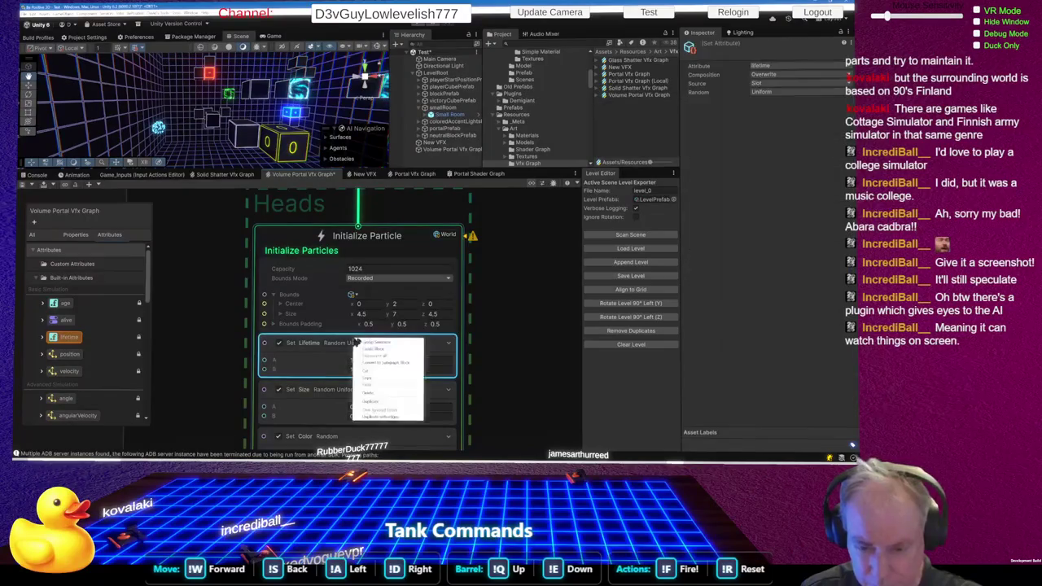
{"action": "left_click", "coordinate": [377, 394]}
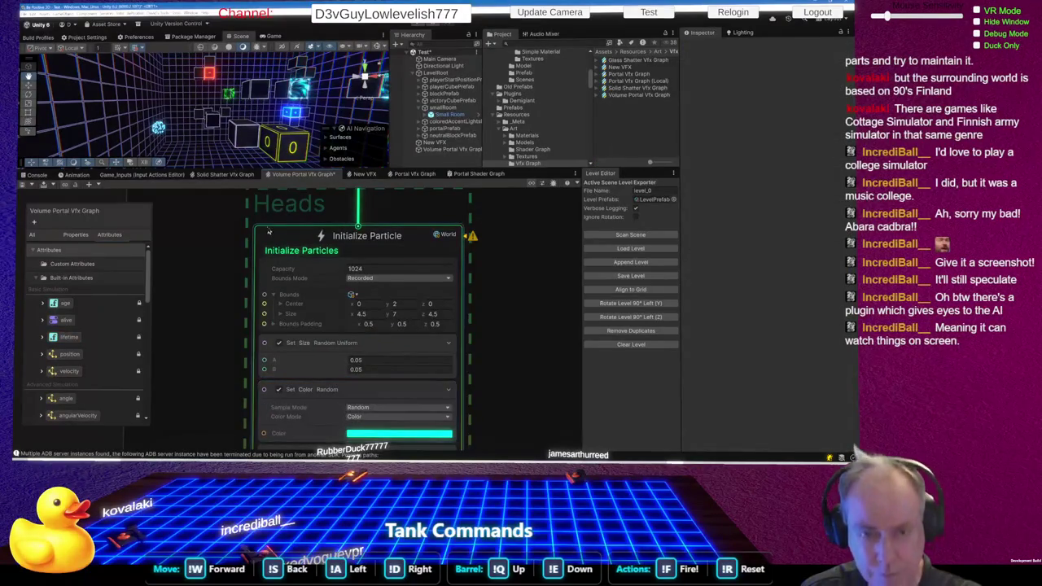
{"action": "scroll", "coordinate": [304, 313], "scroll_direction": "down", "scroll_amount": 3}
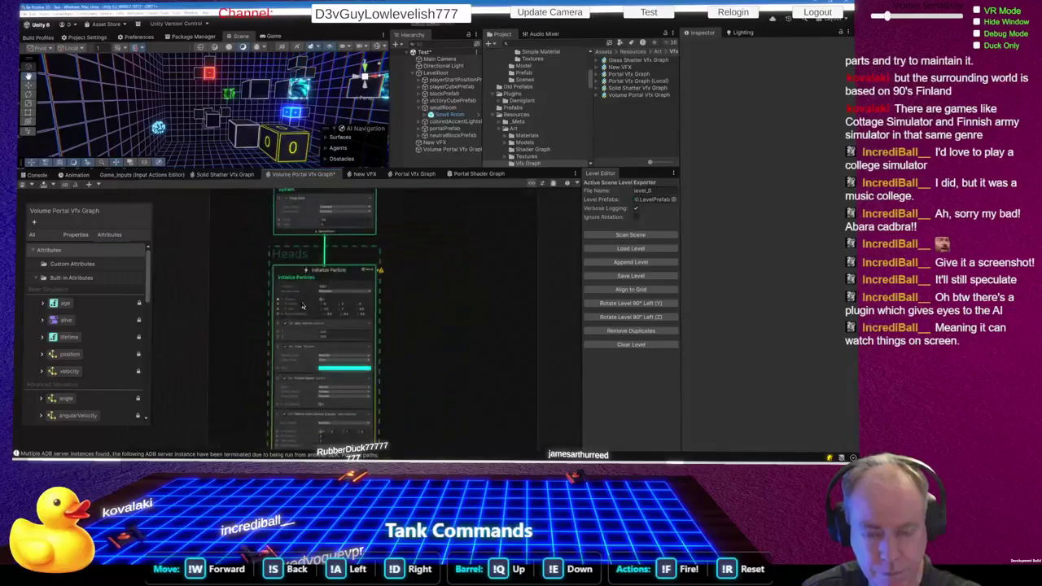
{"action": "scroll", "coordinate": [302, 306], "scroll_direction": "down", "scroll_amount": 3}
{"action": "key", "text": "ctrl+s"}
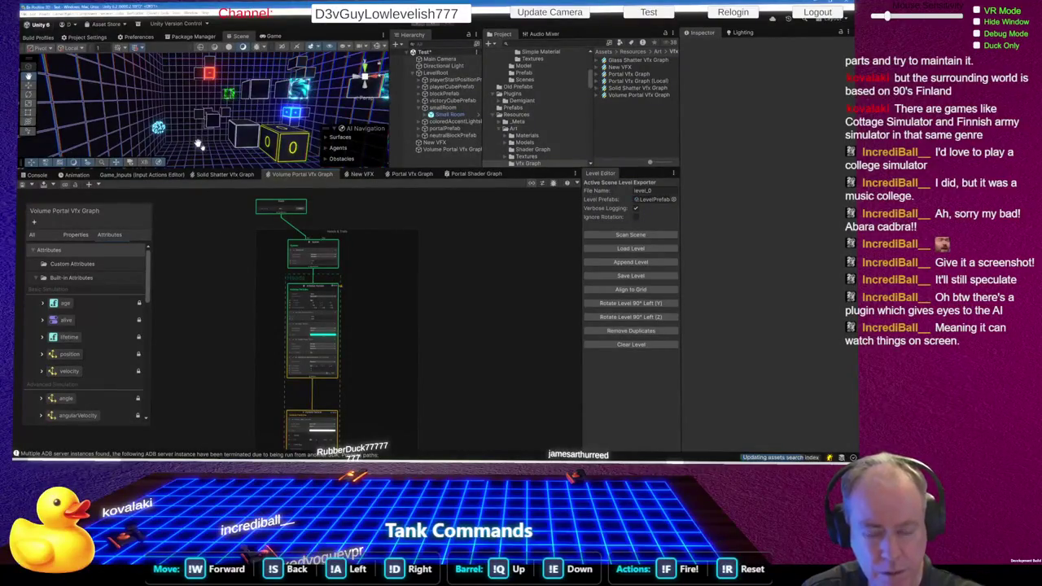
- Review the node chain, then select the Single Burst block (128 particles, 0 delay) and the Spawn context
{"action": "scroll", "coordinate": [363, 332], "scroll_direction": "up", "scroll_amount": 5}
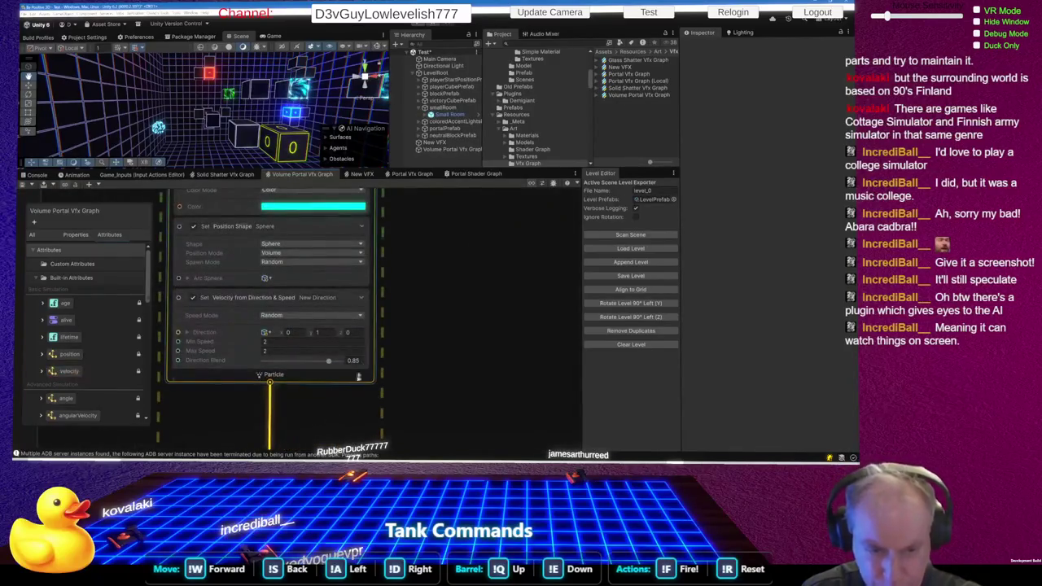
{"action": "scroll", "coordinate": [431, 275], "scroll_direction": "down", "scroll_amount": 4}
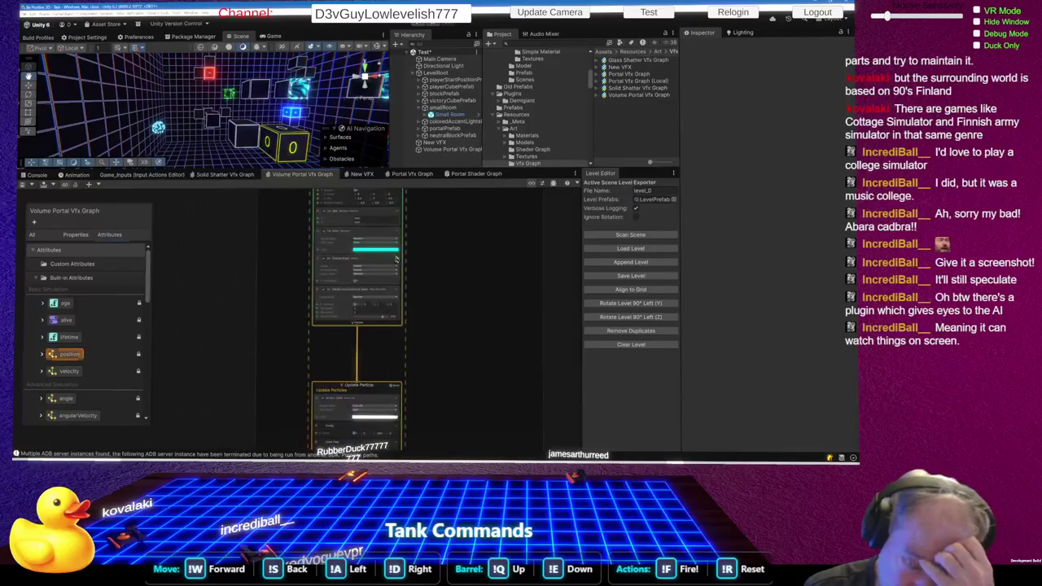
{"action": "scroll", "coordinate": [412, 269], "scroll_direction": "down", "scroll_amount": 2}
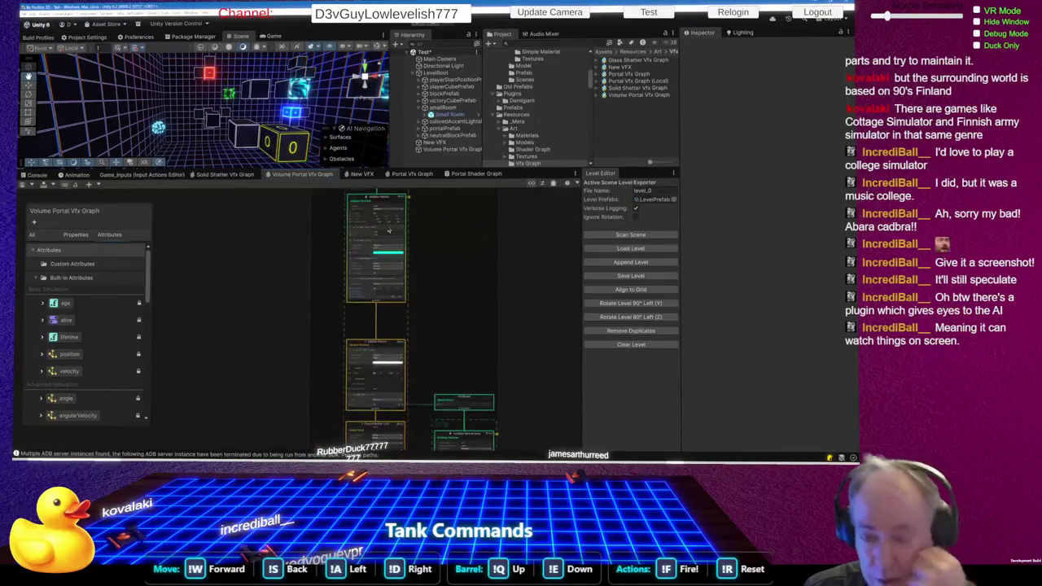
{"action": "scroll", "coordinate": [383, 297], "scroll_direction": "down", "scroll_amount": 1}
{"action": "scroll", "coordinate": [397, 345], "scroll_direction": "down", "scroll_amount": 1}
{"action": "scroll", "coordinate": [397, 345], "scroll_direction": "up", "scroll_amount": 5}
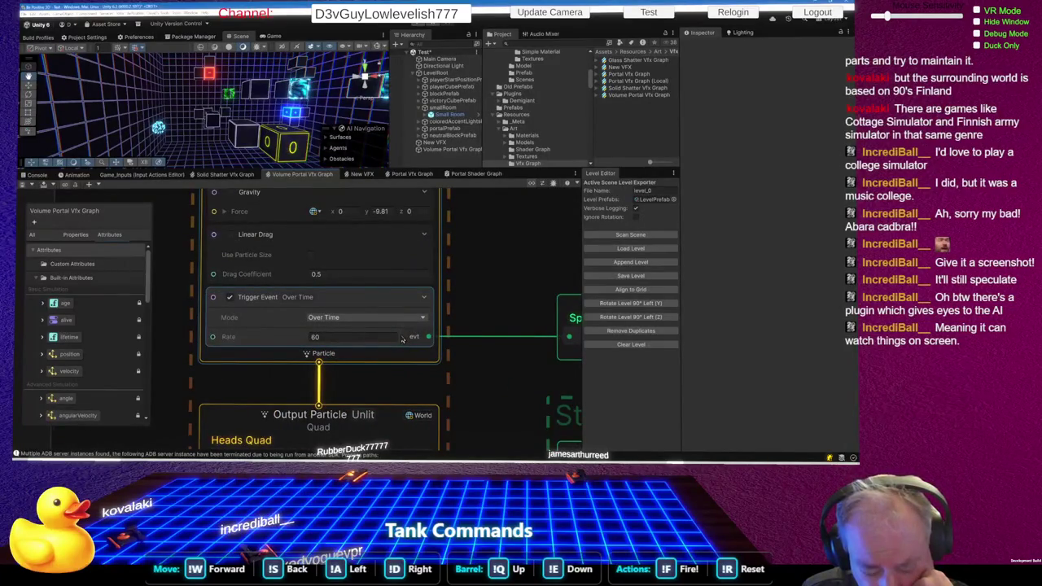
{"action": "scroll", "coordinate": [376, 335], "scroll_direction": "down", "scroll_amount": 5}
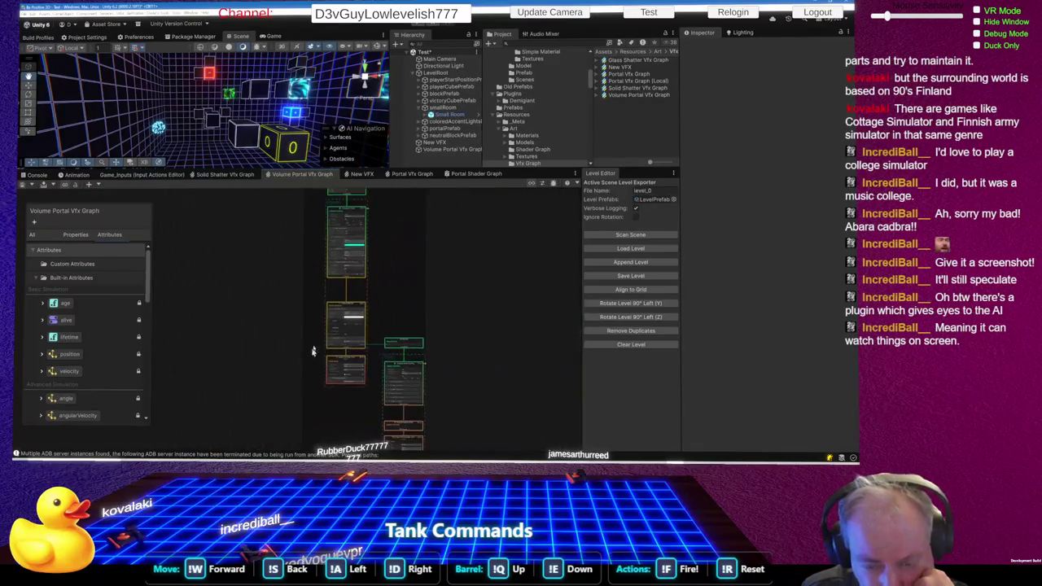
{"action": "scroll", "coordinate": [338, 234], "scroll_direction": "up", "scroll_amount": 10}
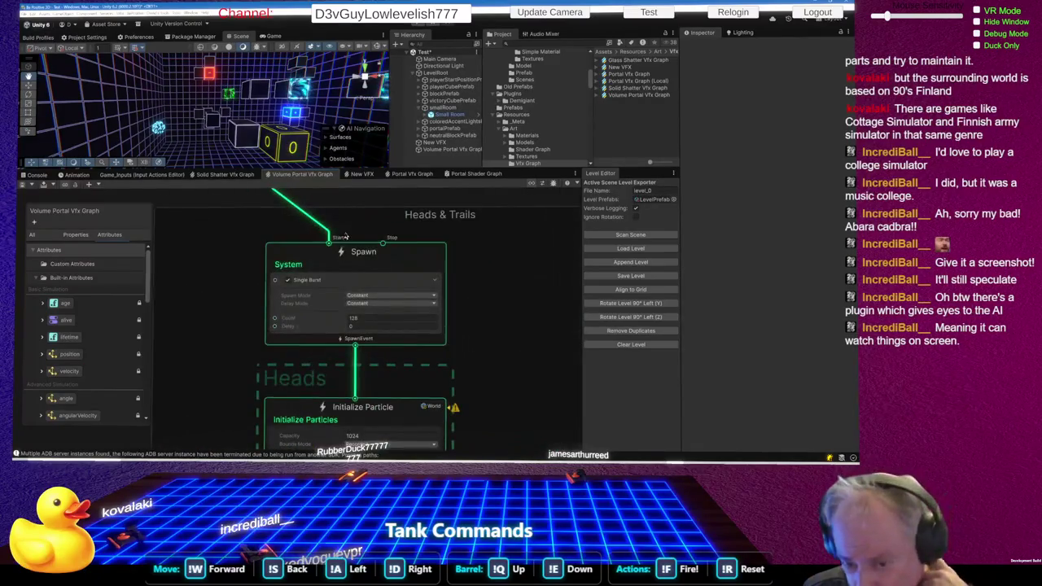
{"action": "left_click", "coordinate": [413, 290]}
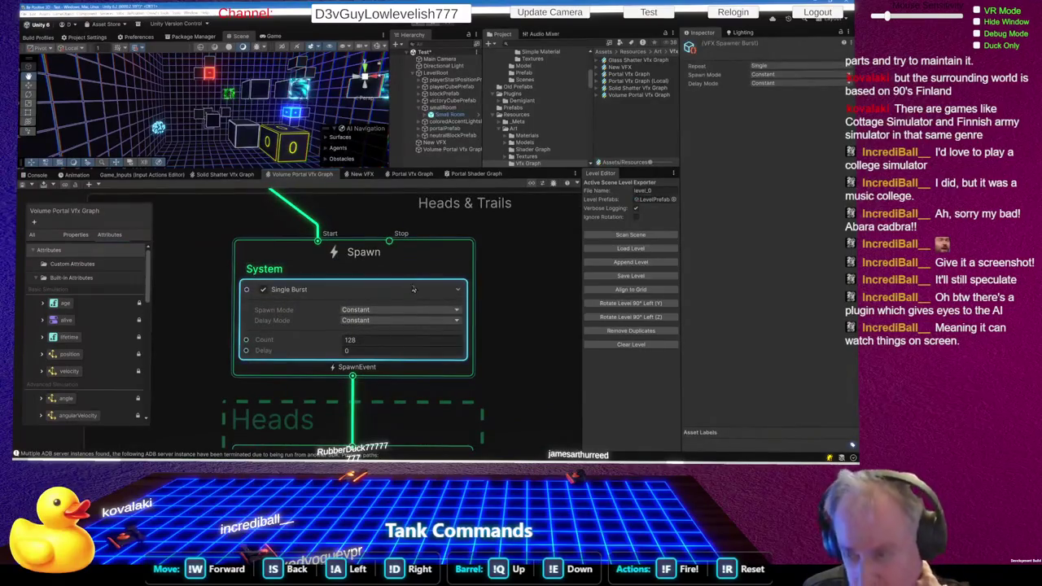
{"action": "left_click", "coordinate": [457, 251]}
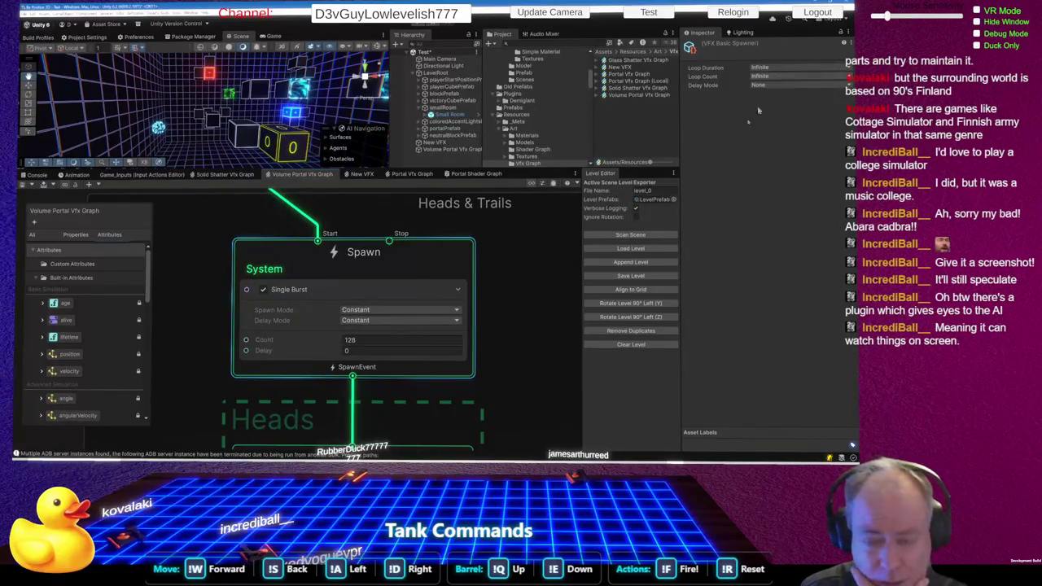
- Switch between the New VFX and Volume Portal Vfx Graph tabs to compare their Spawn nodes
{"action": "left_click", "coordinate": [361, 177]}
{"action": "scroll", "coordinate": [361, 196], "scroll_direction": "down", "scroll_amount": 3}
{"action": "scroll", "coordinate": [398, 344], "scroll_direction": "up", "scroll_amount": 3}
{"action": "scroll", "coordinate": [398, 344], "scroll_direction": "up", "scroll_amount": 3}
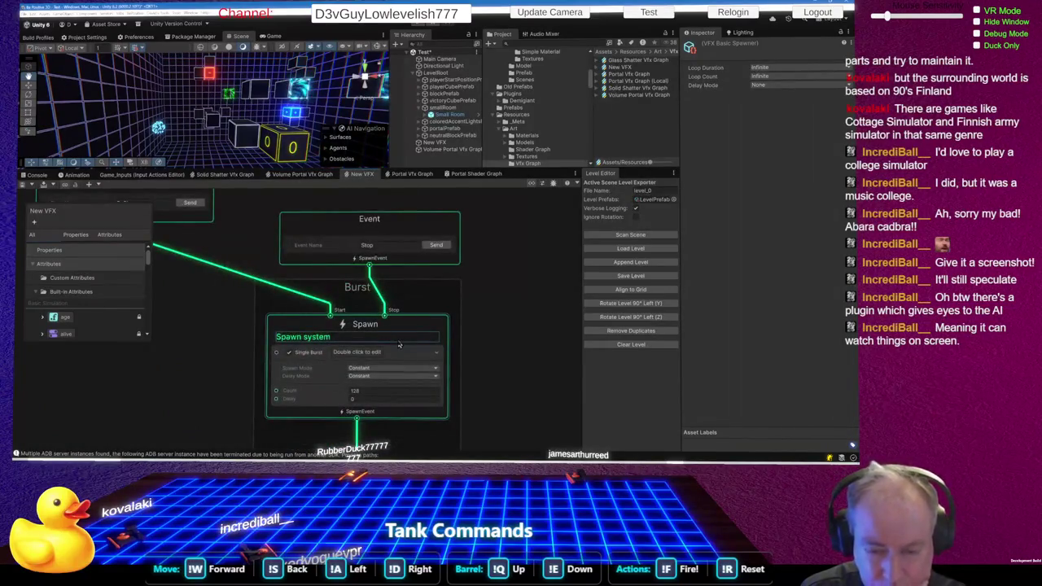
{"action": "scroll", "coordinate": [399, 346], "scroll_direction": "up", "scroll_amount": 1}
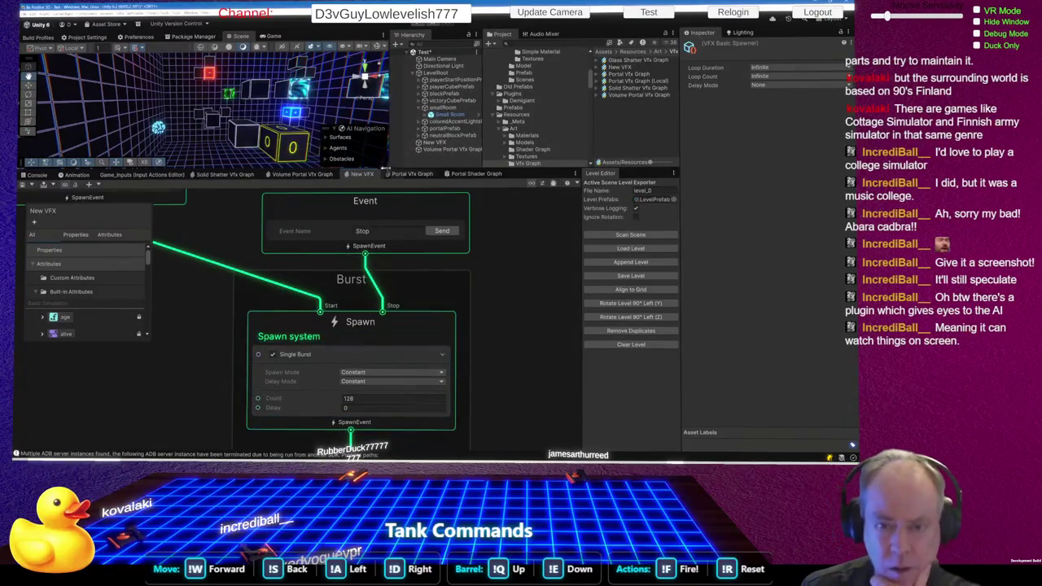
{"action": "left_click", "coordinate": [316, 177]}
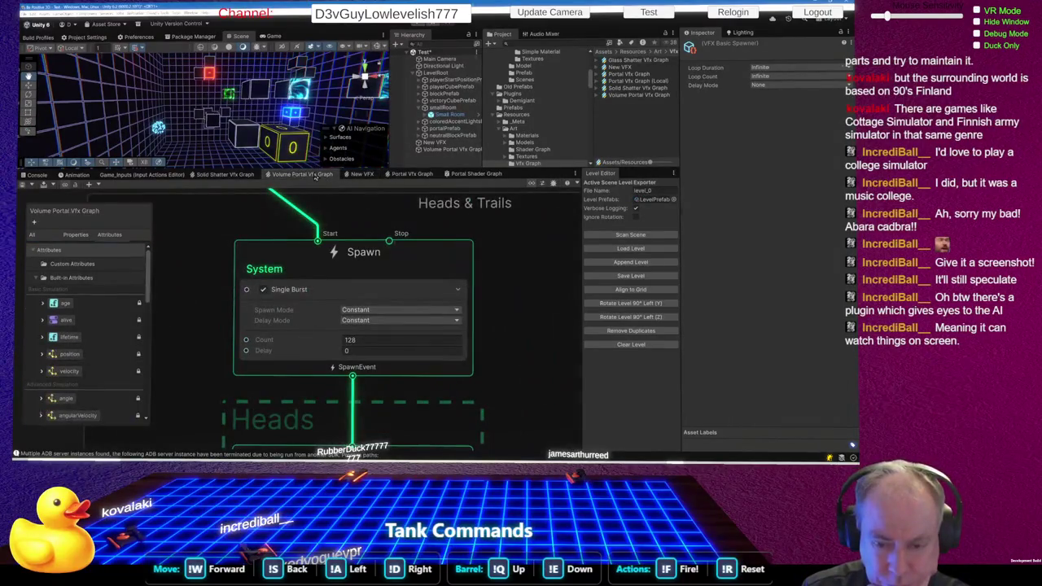
{"action": "left_click", "coordinate": [360, 176]}
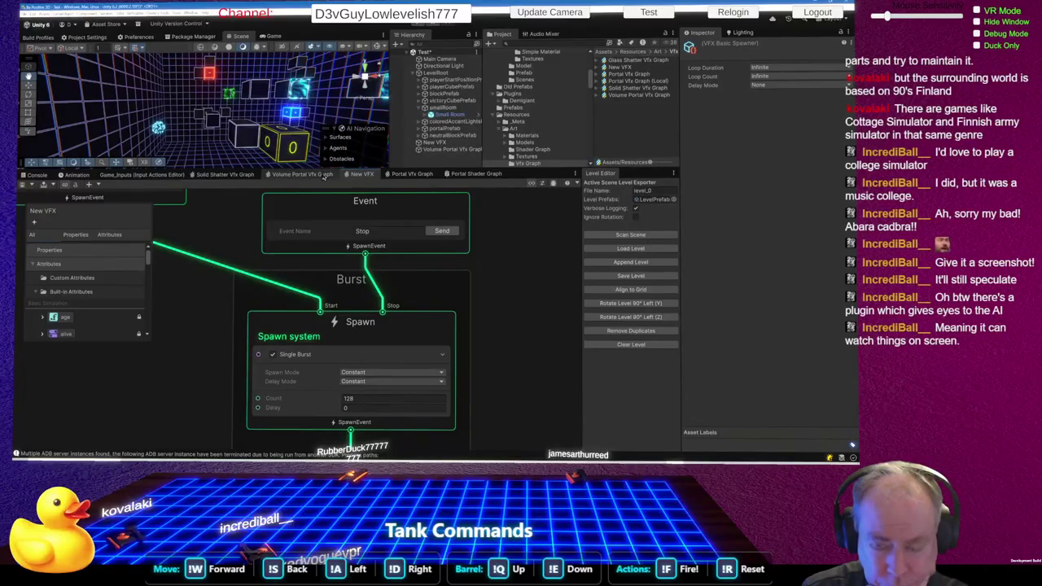
{"action": "left_click", "coordinate": [324, 177]}
- Compare again, ending on New VFX's Initialize Particle with its sphere-surface position shape
{"action": "scroll", "coordinate": [367, 240], "scroll_direction": "down", "scroll_amount": 3}
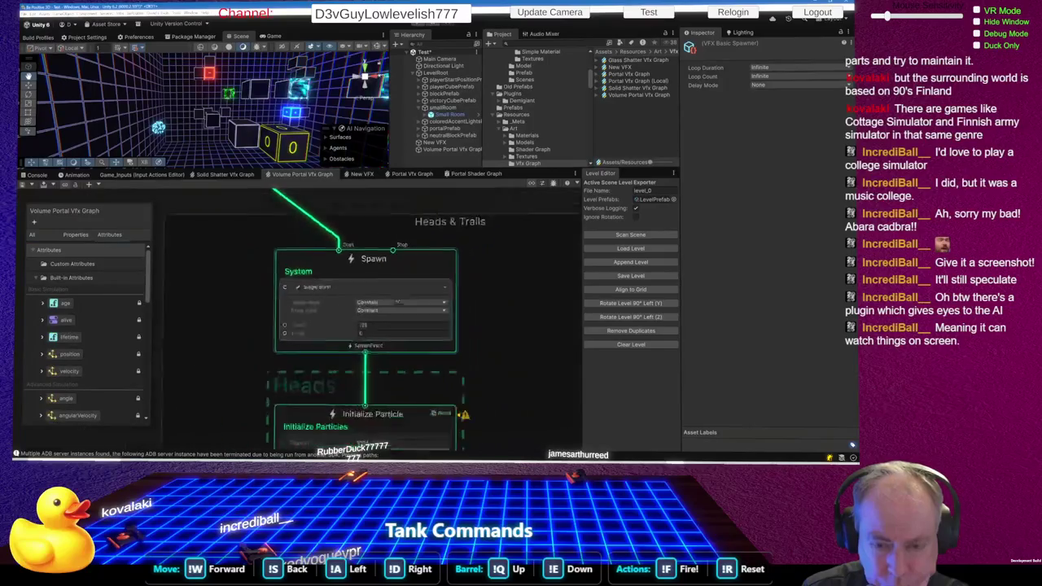
{"action": "scroll", "coordinate": [367, 240], "scroll_direction": "up", "scroll_amount": 2}
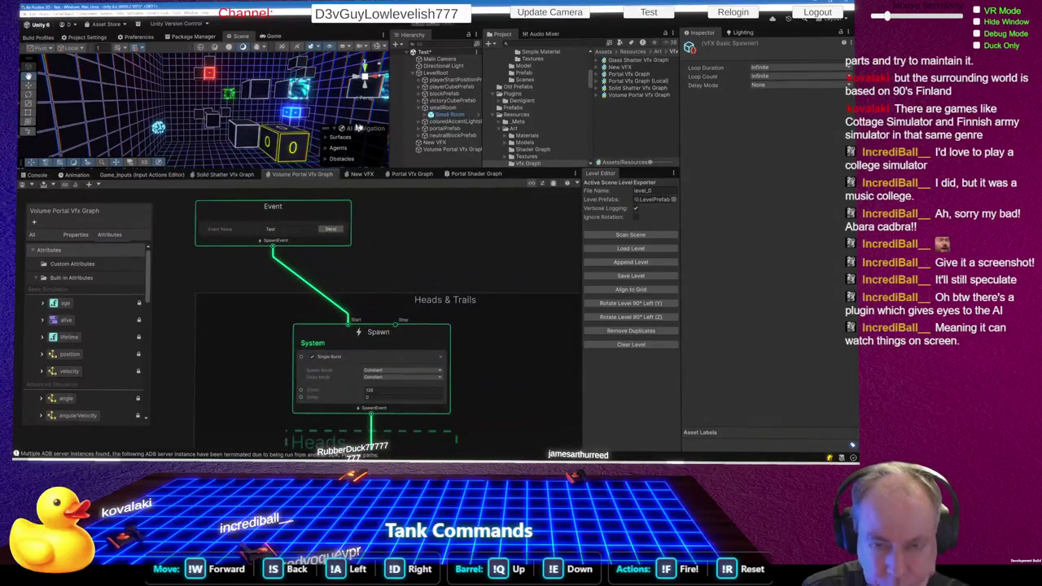
{"action": "left_click", "coordinate": [355, 176]}
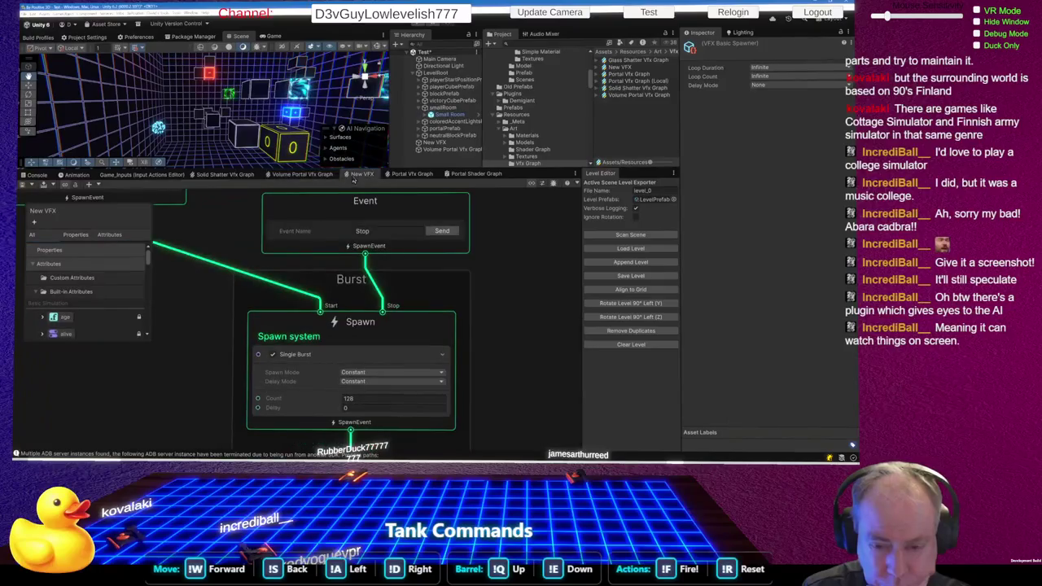
{"action": "left_click", "coordinate": [306, 176]}
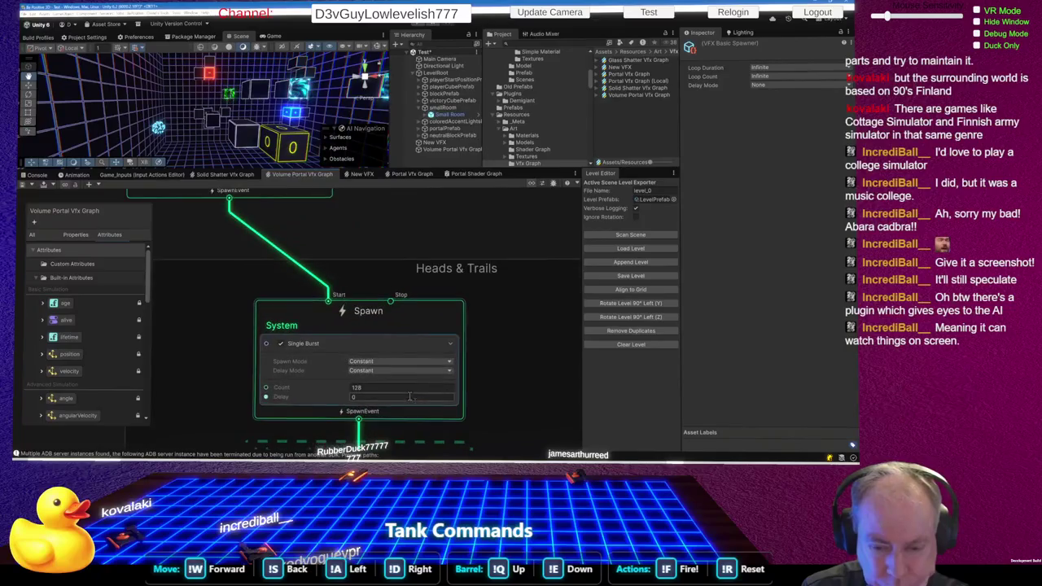
{"action": "left_click", "coordinate": [370, 177]}
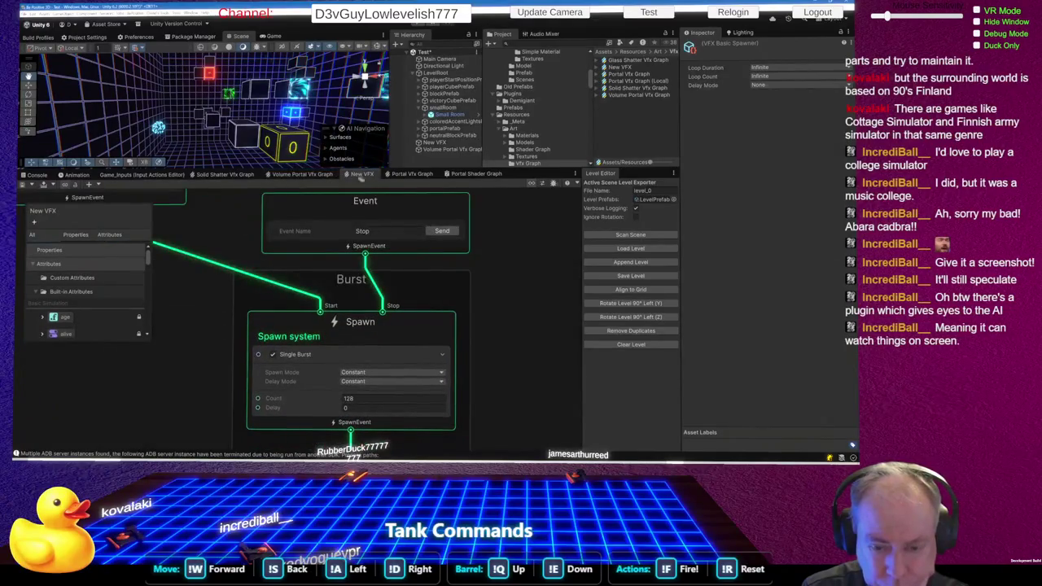
{"action": "left_click", "coordinate": [324, 177]}
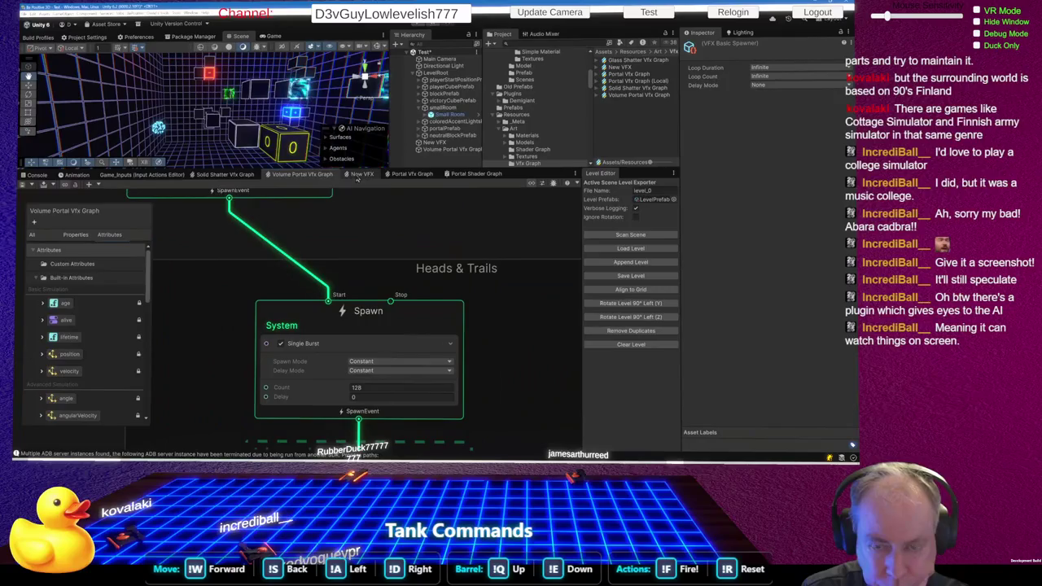
{"action": "left_click", "coordinate": [362, 174]}
{"action": "scroll", "coordinate": [364, 267], "scroll_direction": "up", "scroll_amount": 5}
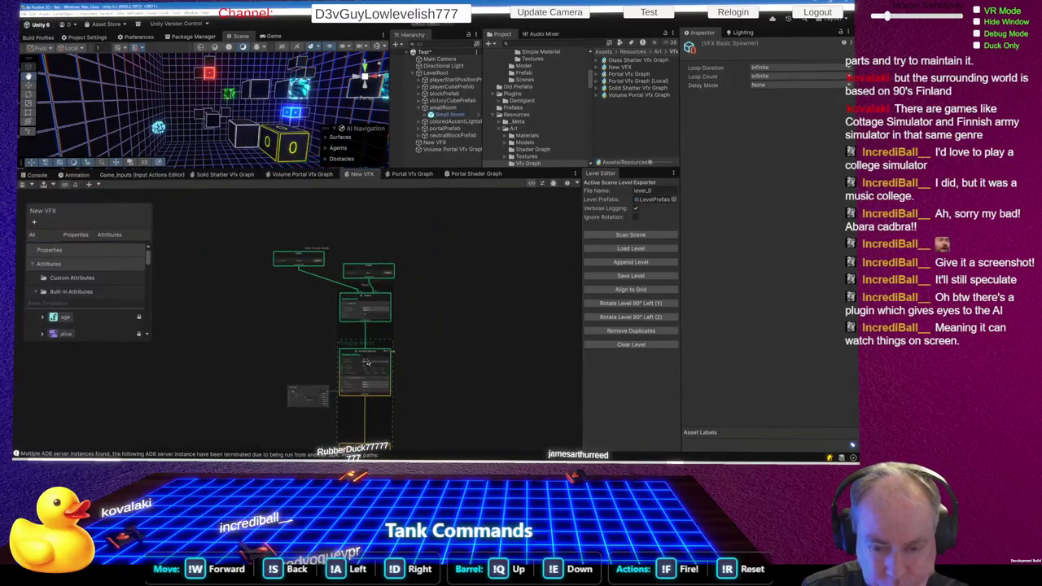
- Look over the Volume Portal Vfx Graph, then revisit the New VFX graph
{"action": "left_click", "coordinate": [300, 174]}
{"action": "scroll", "coordinate": [369, 356], "scroll_direction": "up", "scroll_amount": 5}
{"action": "scroll", "coordinate": [368, 356], "scroll_direction": "up", "scroll_amount": 3}
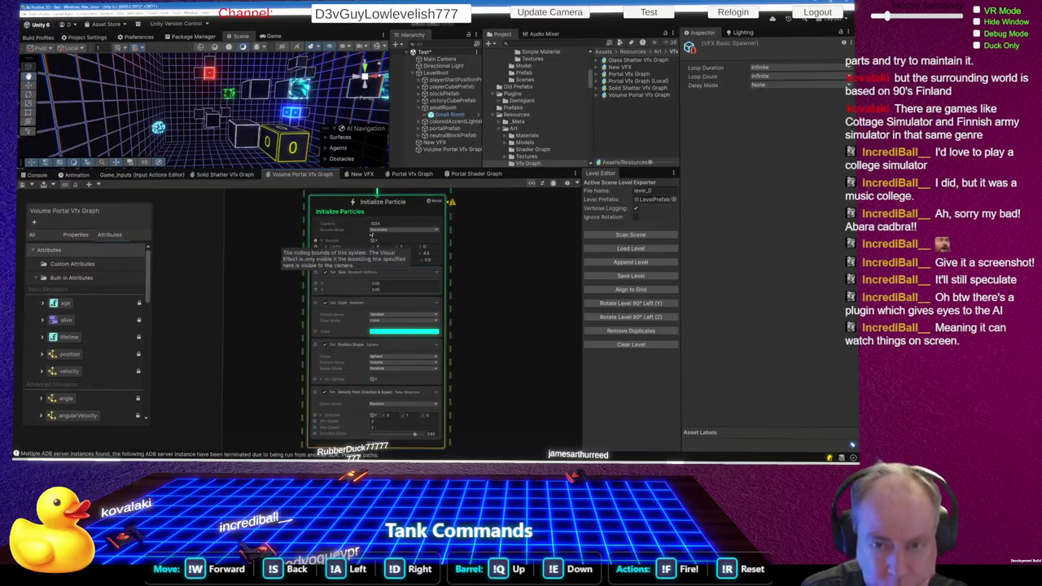
{"action": "left_click", "coordinate": [361, 180]}
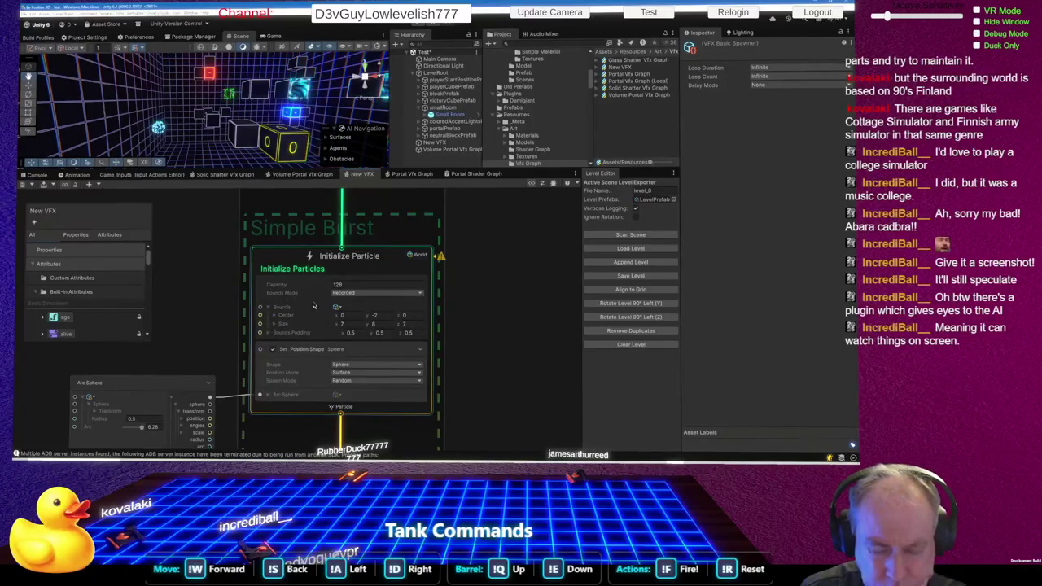
{"action": "scroll", "coordinate": [314, 306], "scroll_direction": "down", "scroll_amount": 3}
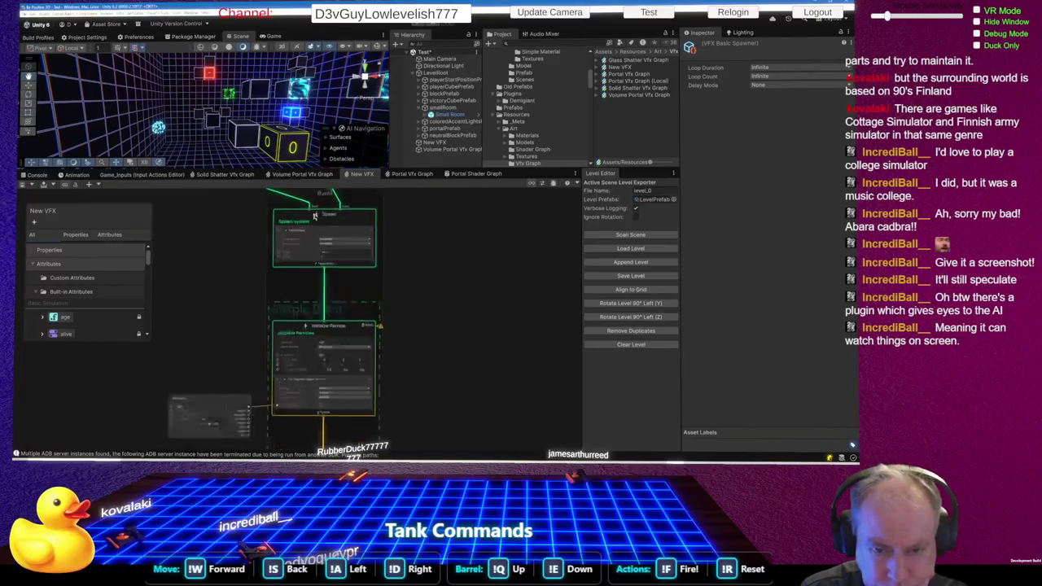
{"action": "scroll", "coordinate": [326, 228], "scroll_direction": "up", "scroll_amount": 5}
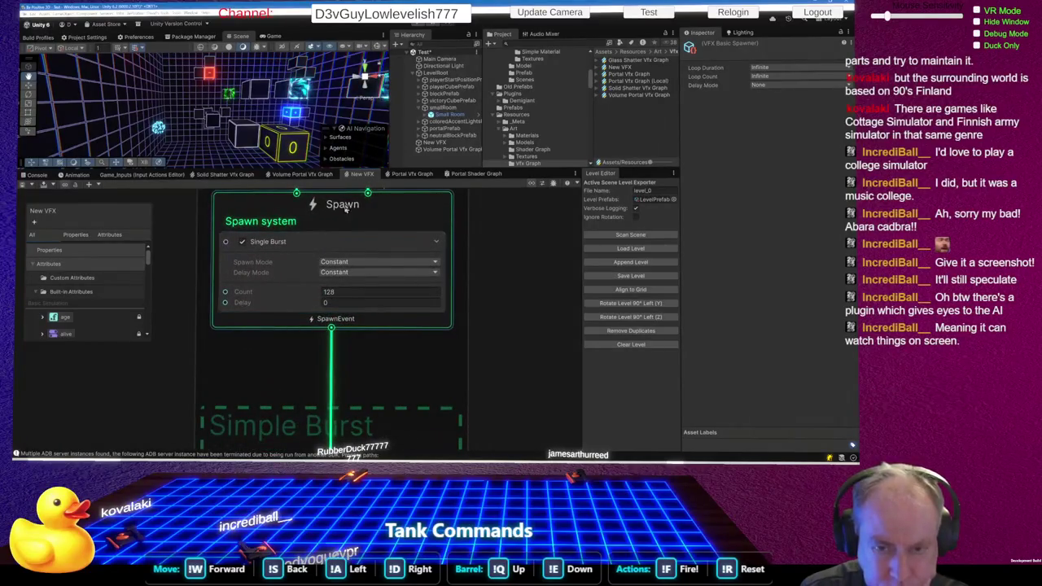
- Return to Volume Portal Vfx Graph and zoom out to show Event, Spawn and Initialize Particle
{"action": "left_click", "coordinate": [326, 176]}
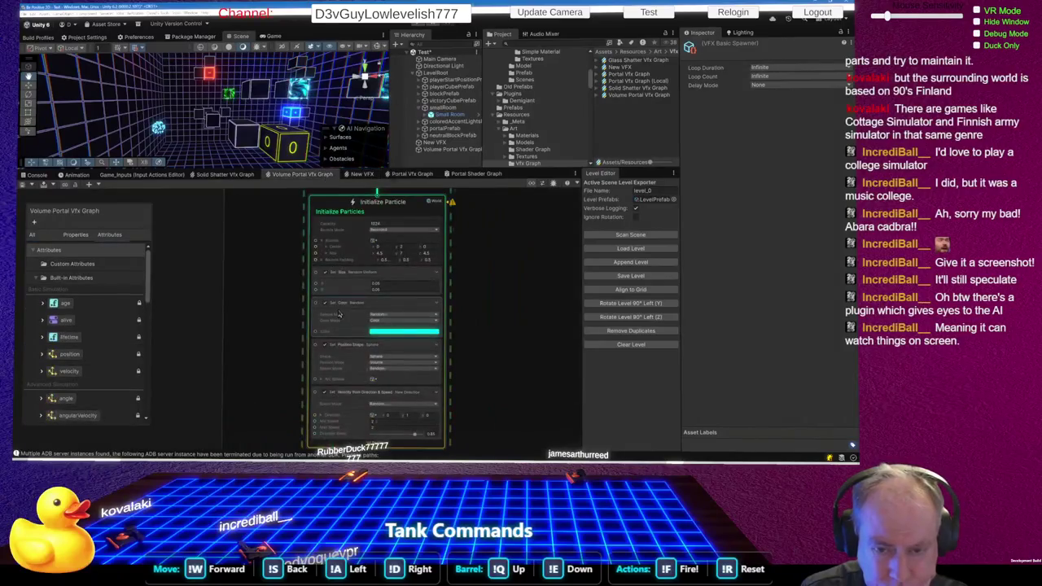
{"action": "scroll", "coordinate": [342, 317], "scroll_direction": "down", "scroll_amount": 4}
{"action": "scroll", "coordinate": [350, 325], "scroll_direction": "up", "scroll_amount": 2}
{"action": "scroll", "coordinate": [350, 324], "scroll_direction": "up", "scroll_amount": 3}
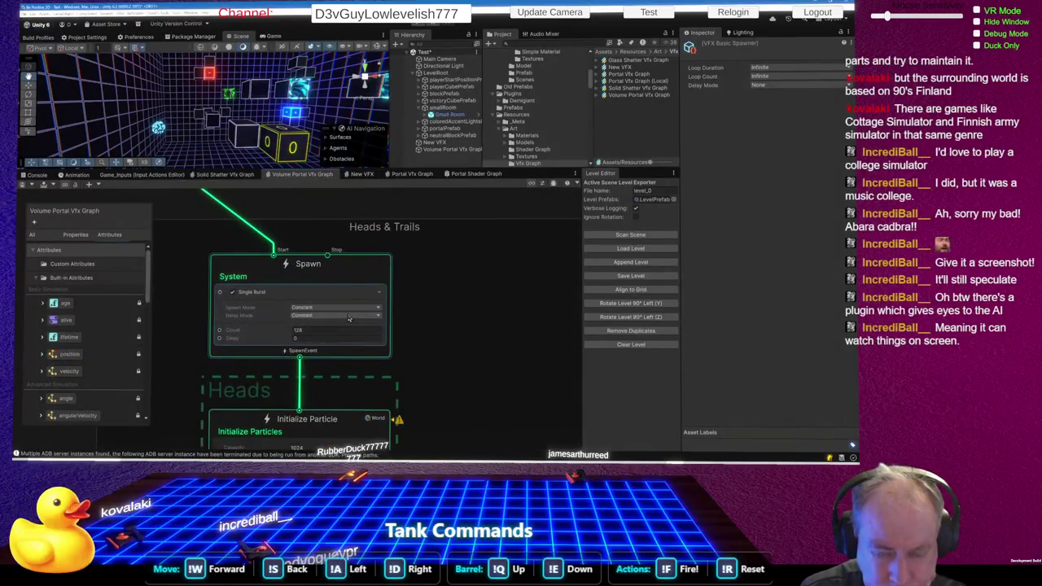
{"action": "scroll", "coordinate": [364, 314], "scroll_direction": "down", "scroll_amount": 3}
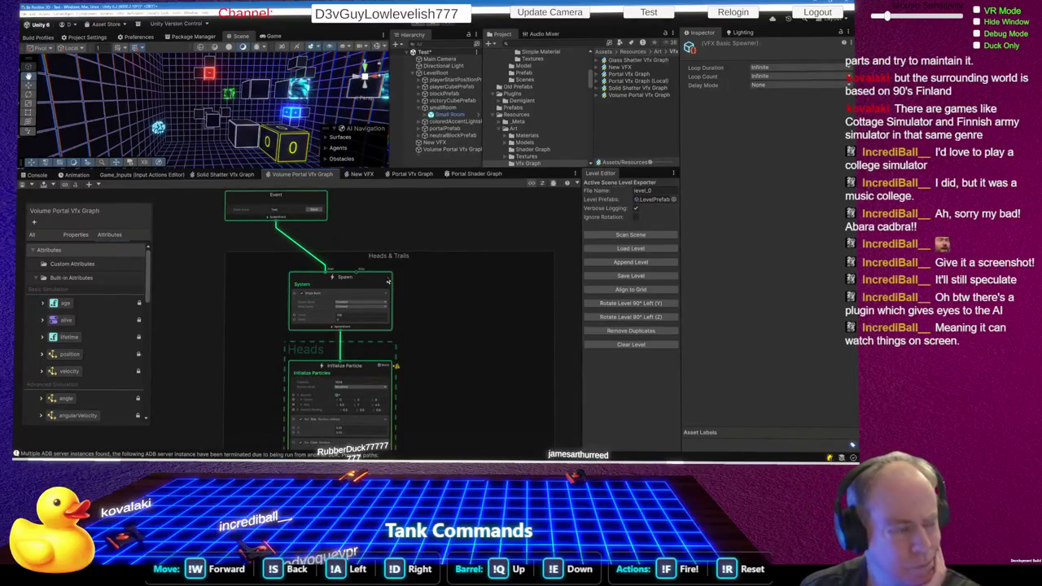
{"action": "scroll", "coordinate": [392, 284], "scroll_direction": "down", "scroll_amount": 4}
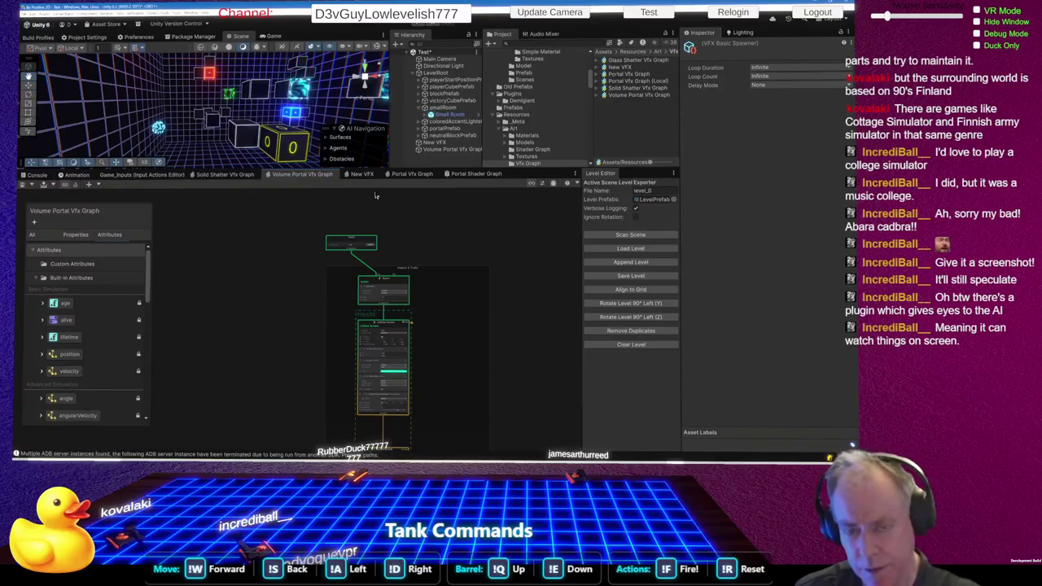
- Bring up the New VFX graph and zoom to its Update Particle context
{"action": "scroll", "coordinate": [376, 235], "scroll_direction": "down", "scroll_amount": 3}
{"action": "scroll", "coordinate": [356, 350], "scroll_direction": "up", "scroll_amount": 8}
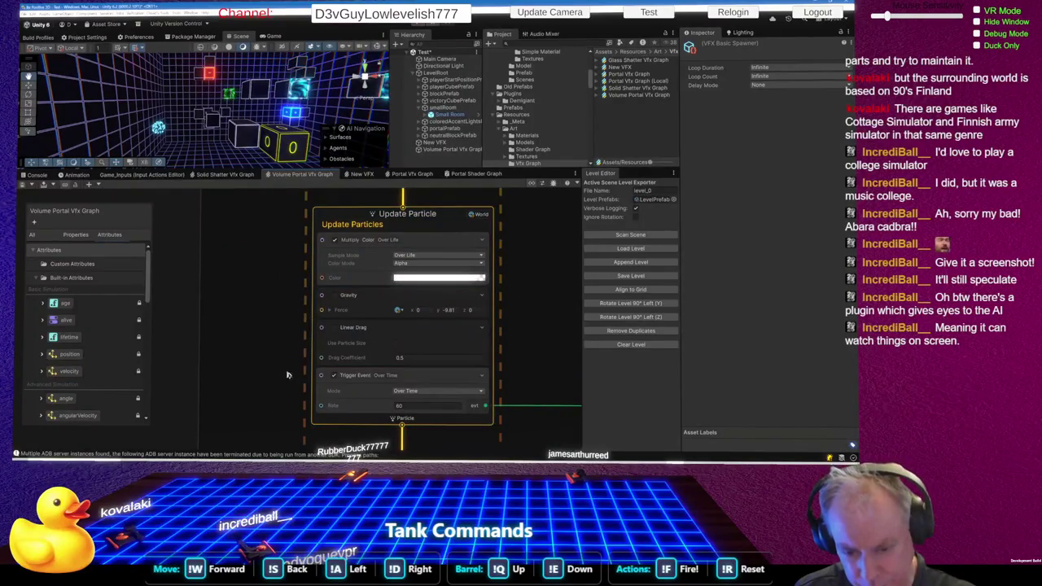
{"action": "left_click", "coordinate": [359, 175]}
{"action": "scroll", "coordinate": [297, 254], "scroll_direction": "down", "scroll_amount": 6}
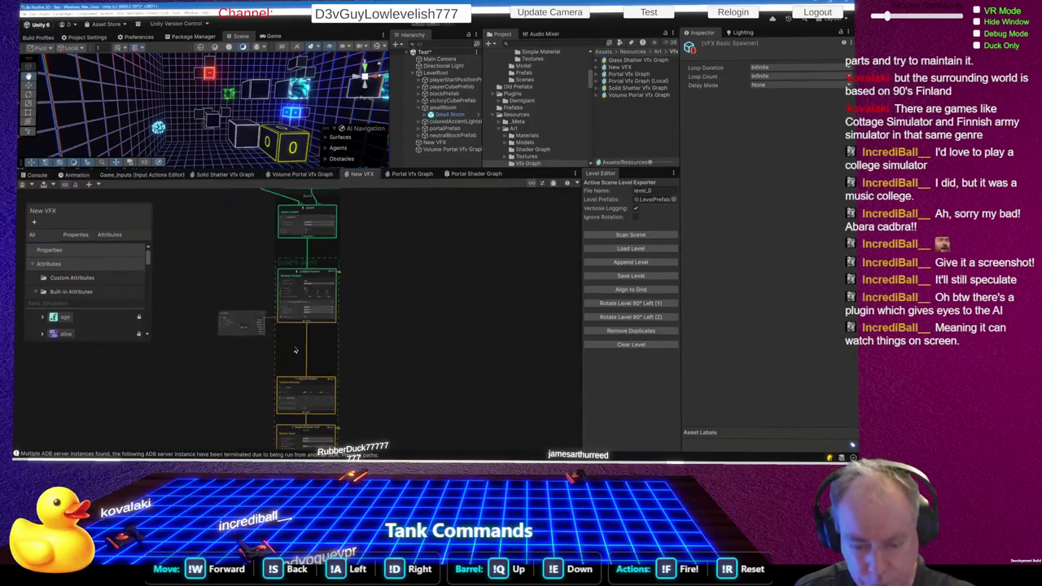
{"action": "scroll", "coordinate": [293, 350], "scroll_direction": "up", "scroll_amount": 5}
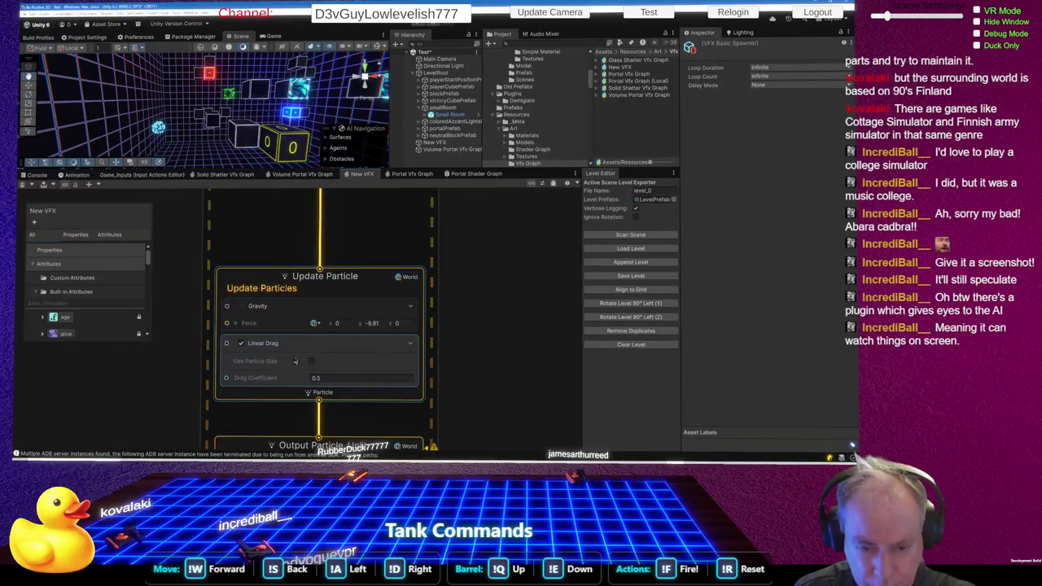
- Delete the Gravity block from Update Particle, then return to the Volume Portal graph
{"action": "right_click", "coordinate": [306, 309]}
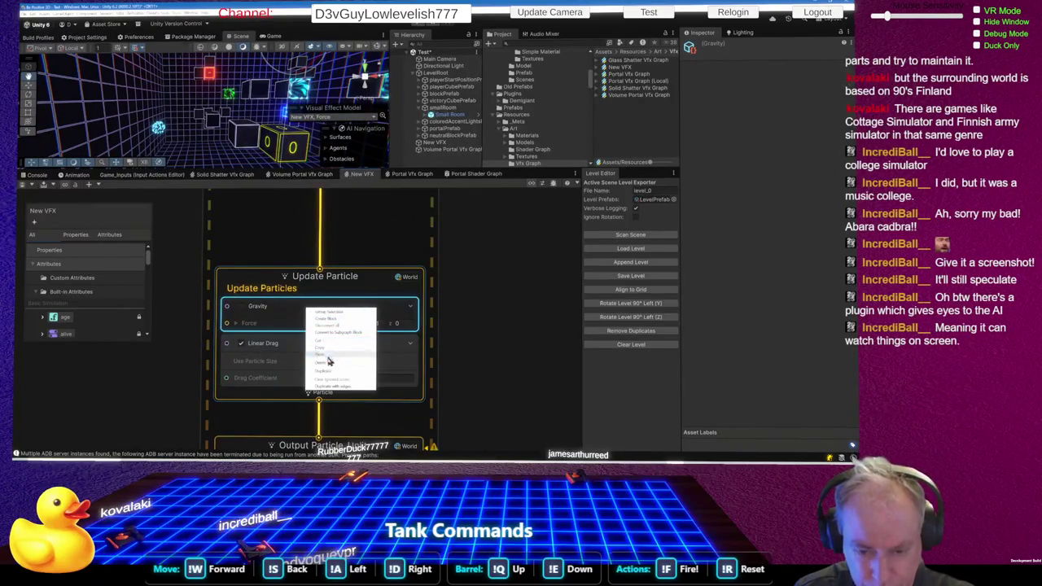
{"action": "left_click", "coordinate": [329, 362]}
{"action": "scroll", "coordinate": [332, 307], "scroll_direction": "down", "scroll_amount": 5}
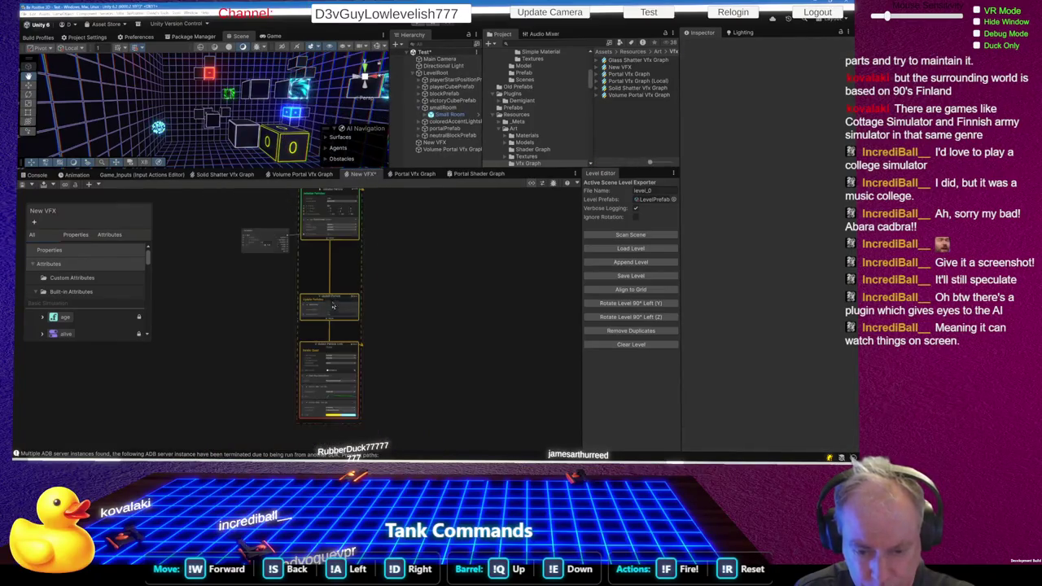
{"action": "scroll", "coordinate": [342, 305], "scroll_direction": "up", "scroll_amount": 3}
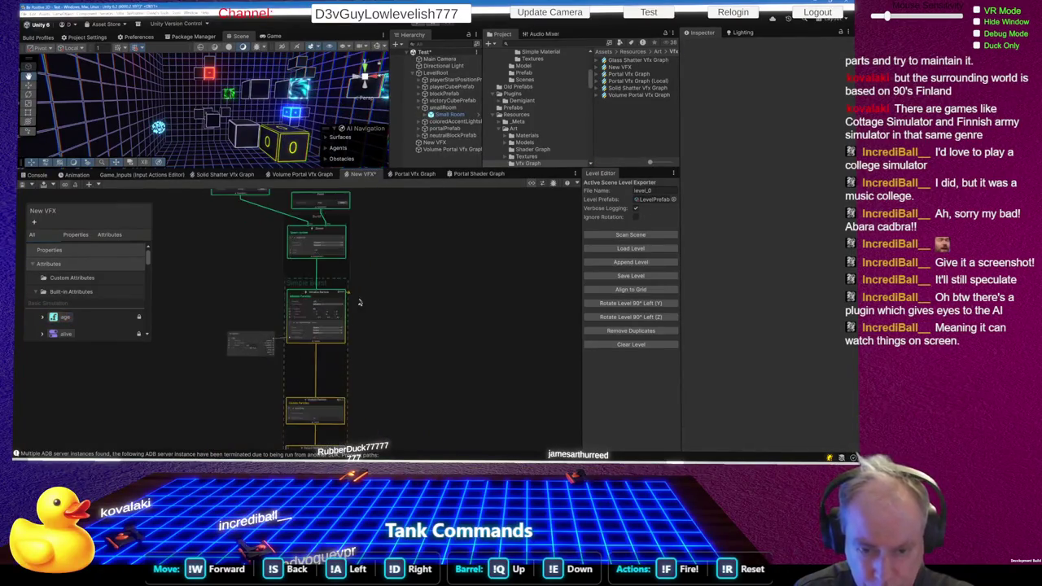
{"action": "scroll", "coordinate": [359, 302], "scroll_direction": "up", "scroll_amount": 5}
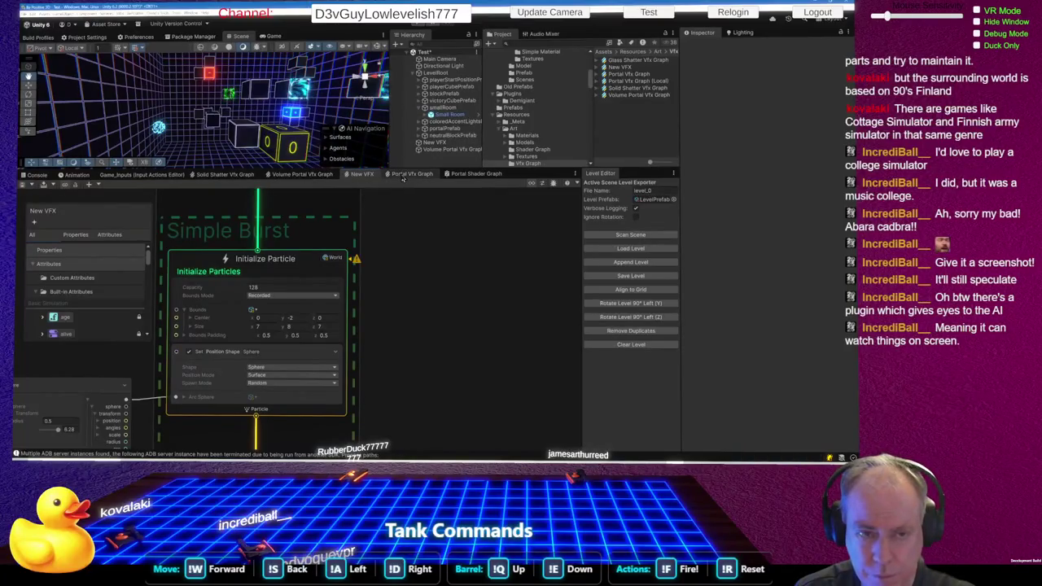
{"action": "left_click", "coordinate": [325, 180]}
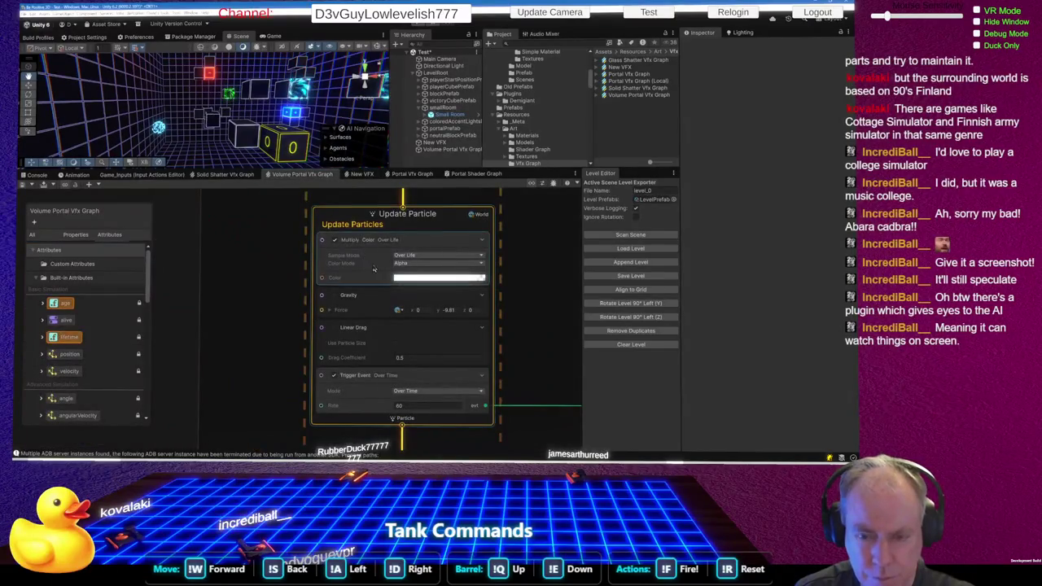
- Select the Volume Portal graph asset and undo to restore the Set Lifetime block (1 to 1)
{"action": "scroll", "coordinate": [382, 299], "scroll_direction": "down", "scroll_amount": 3}
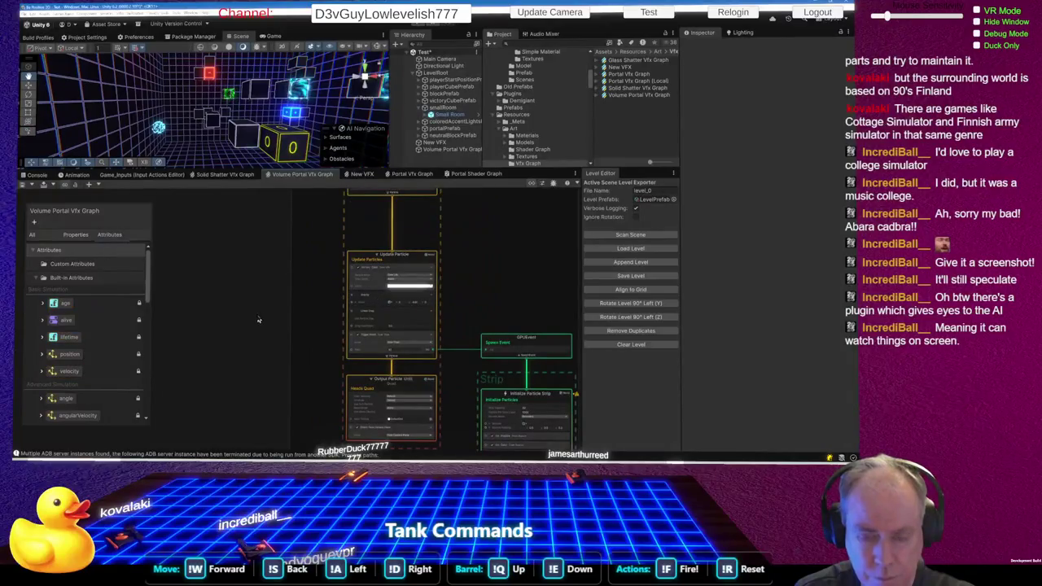
{"action": "scroll", "coordinate": [375, 306], "scroll_direction": "down", "scroll_amount": 3}
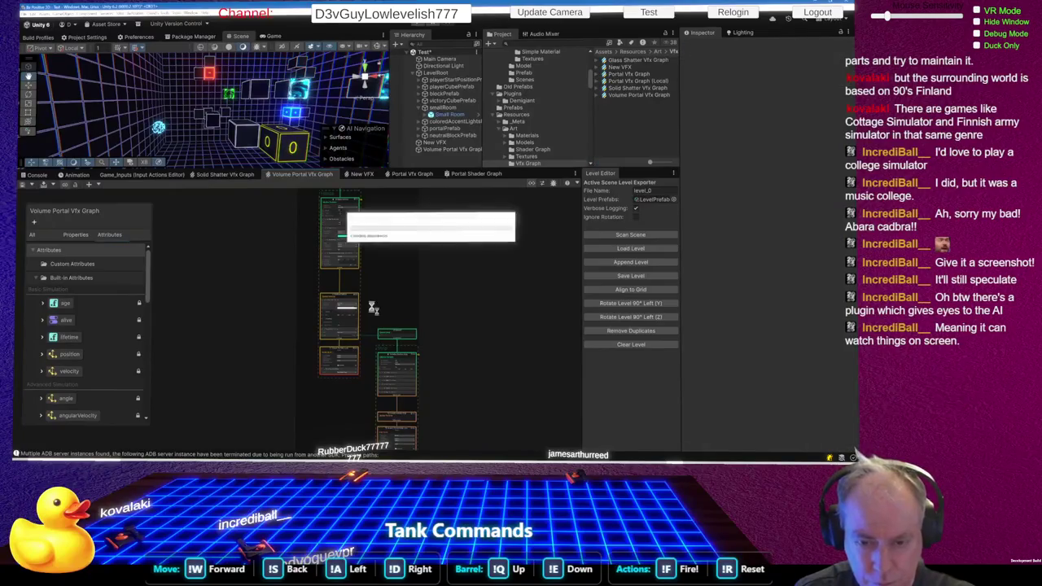
{"action": "left_click", "coordinate": [377, 301]}
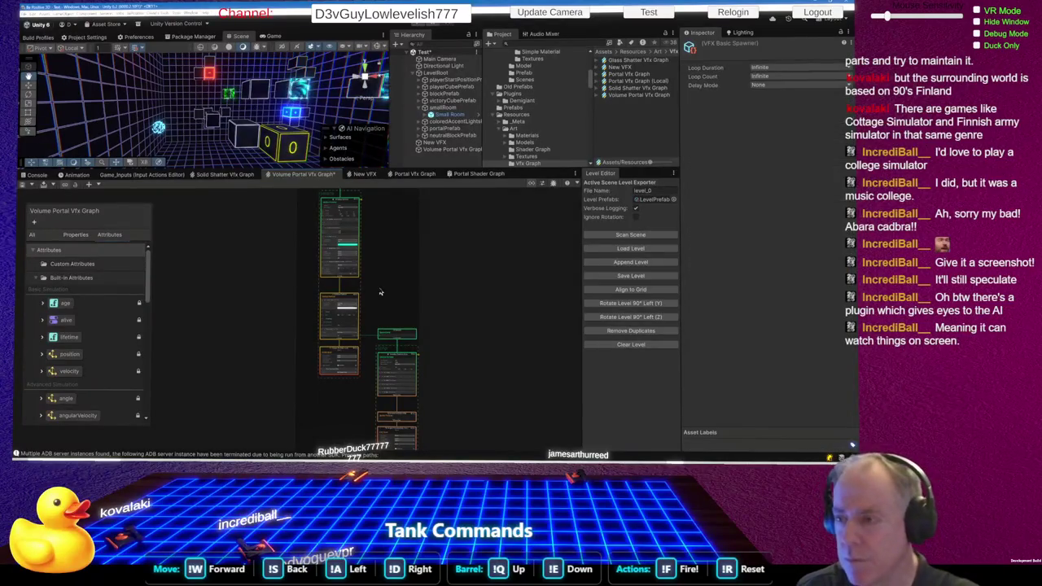
{"action": "scroll", "coordinate": [333, 345], "scroll_direction": "up", "scroll_amount": 5}
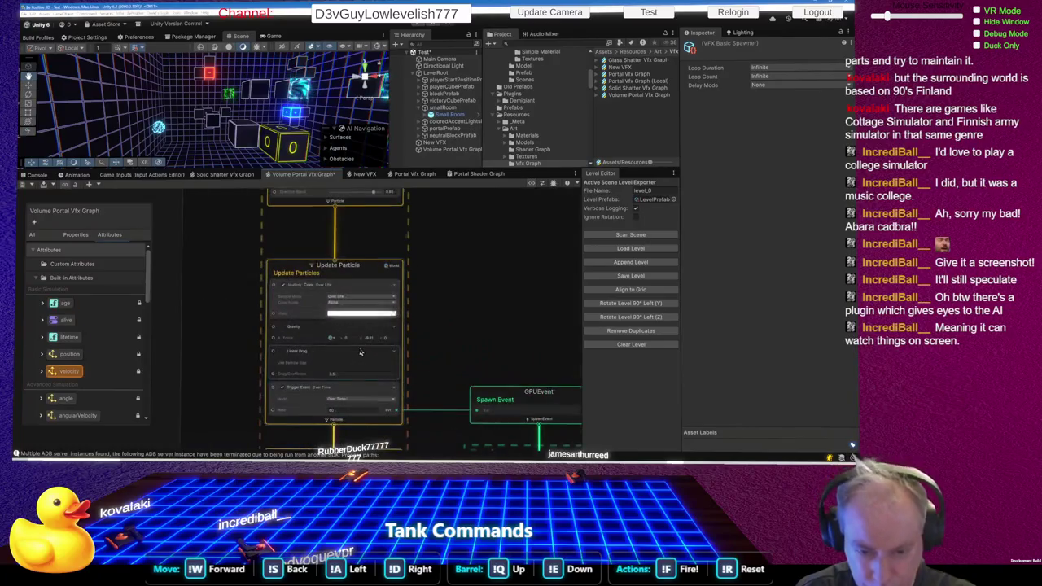
{"action": "scroll", "coordinate": [361, 353], "scroll_direction": "down", "scroll_amount": 6}
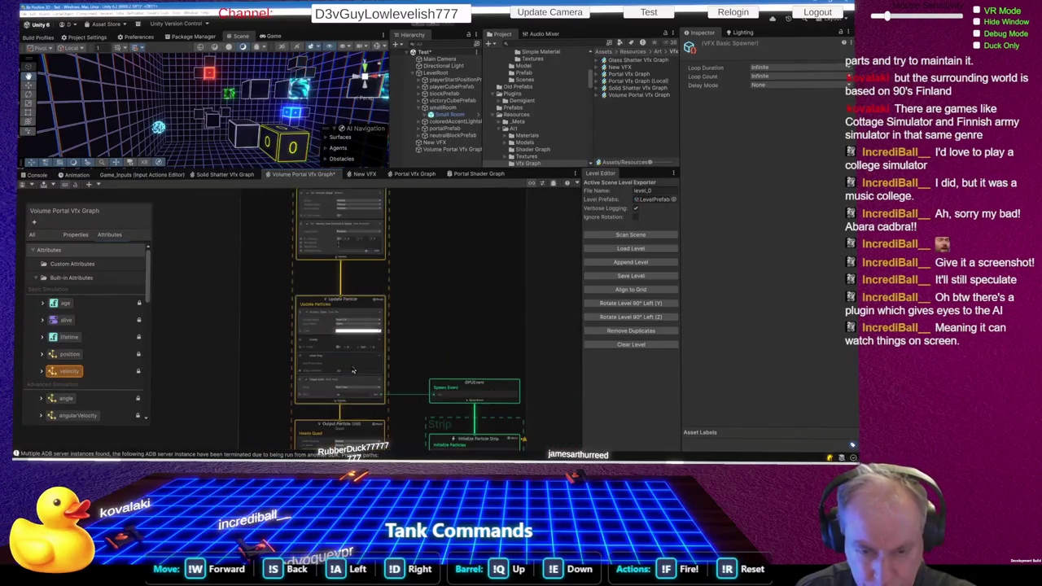
{"action": "scroll", "coordinate": [356, 266], "scroll_direction": "up", "scroll_amount": 5}
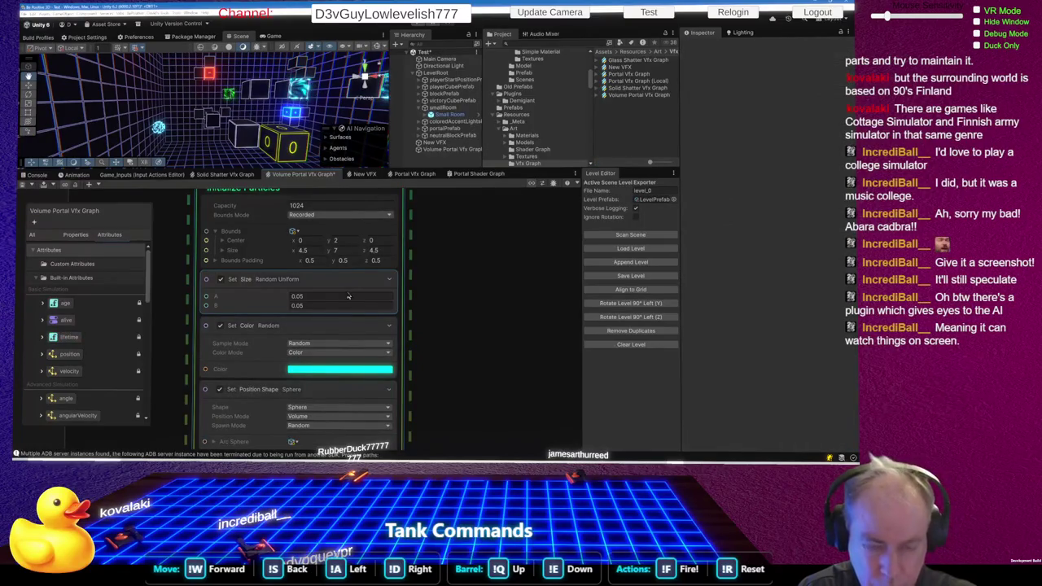
{"action": "key", "text": "ctrl+z"}
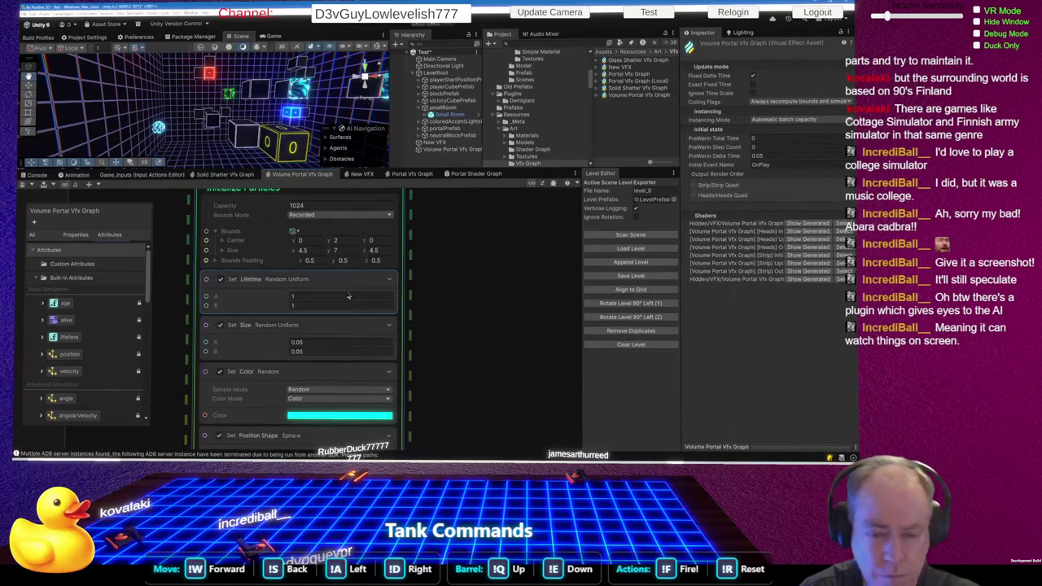
{"action": "scroll", "coordinate": [349, 296], "scroll_direction": "down", "scroll_amount": 5}
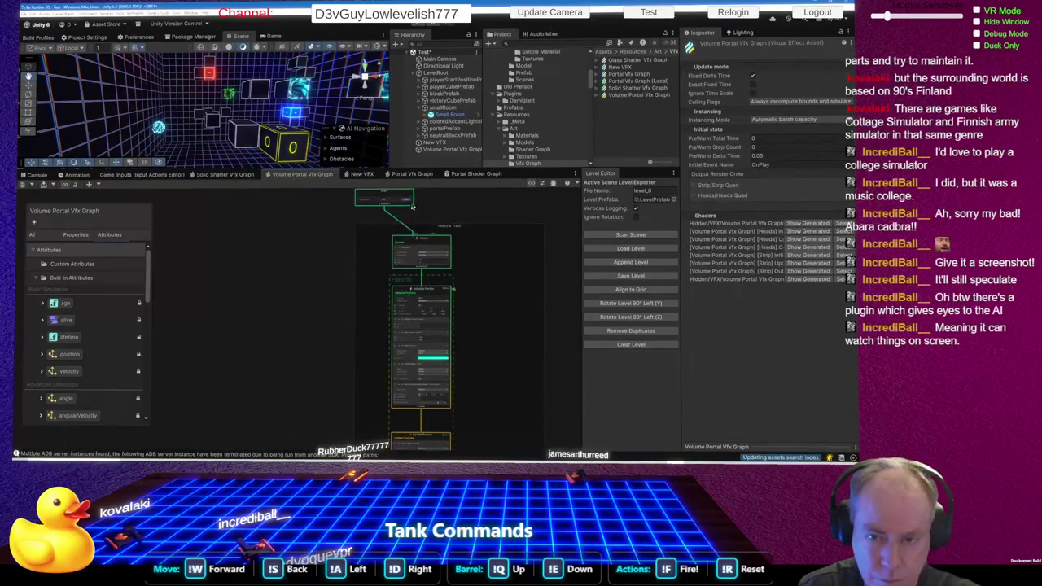
{"action": "left_click", "coordinate": [410, 203]}
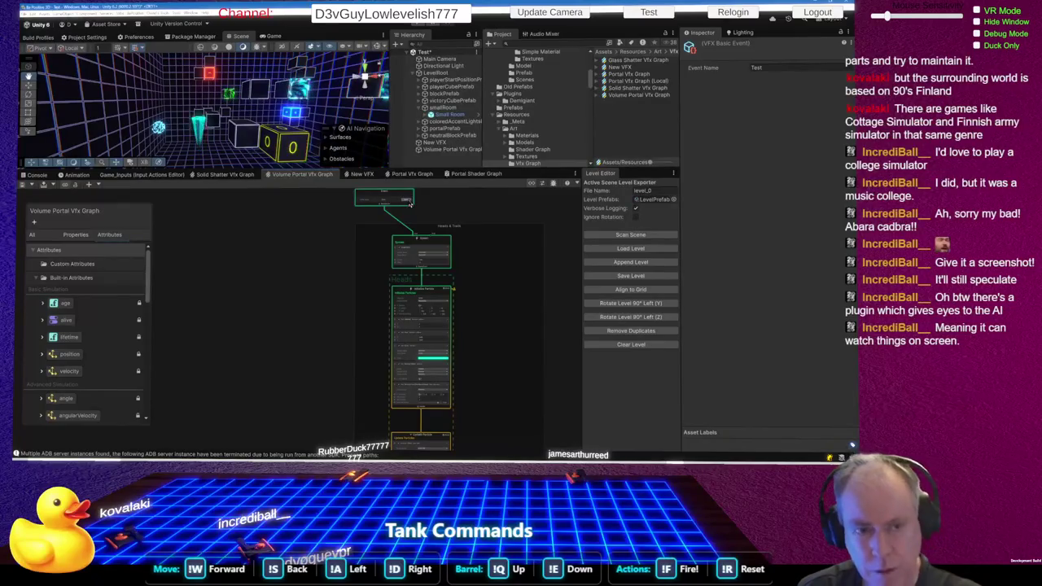
{"action": "scroll", "coordinate": [438, 385], "scroll_direction": "down", "scroll_amount": 1}
{"action": "scroll", "coordinate": [432, 323], "scroll_direction": "up", "scroll_amount": 5}
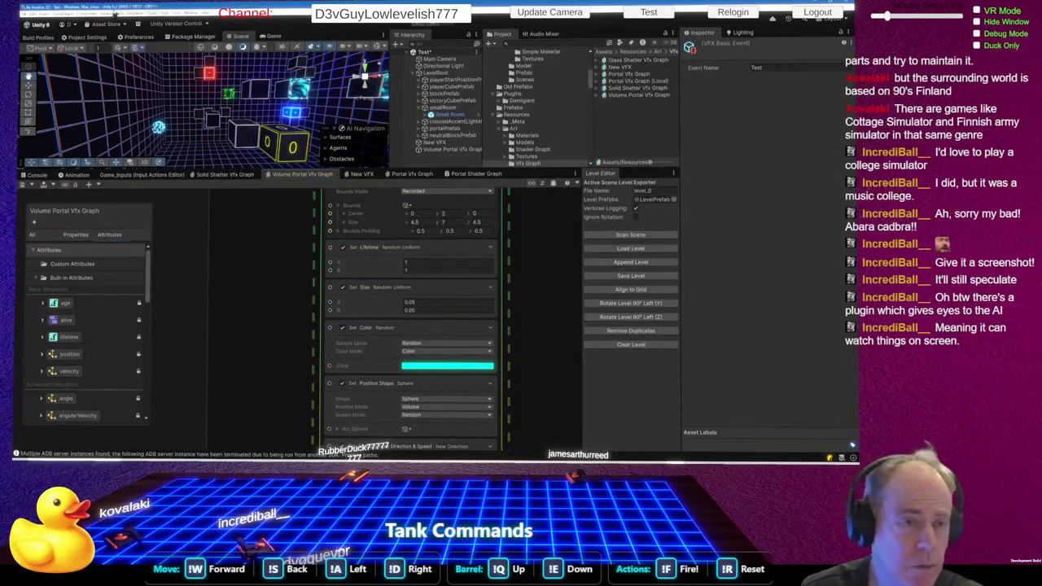
{"action": "left_click", "coordinate": [47, 13]}
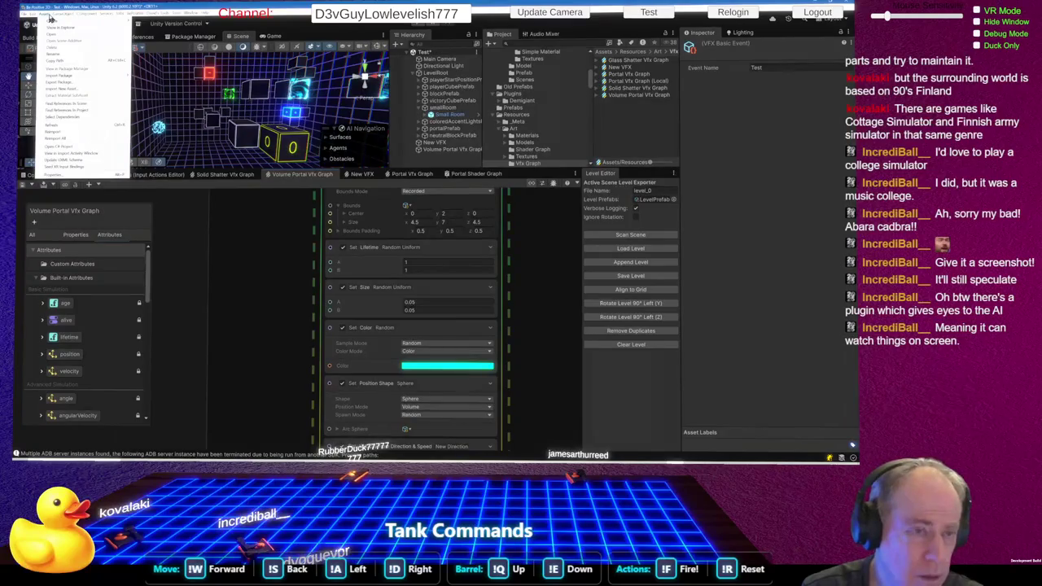
- Delete the Set Lifetime block again so Initialize Particle starts with Set Size 0.05
{"action": "mouse_move", "coordinate": [34, 19]}
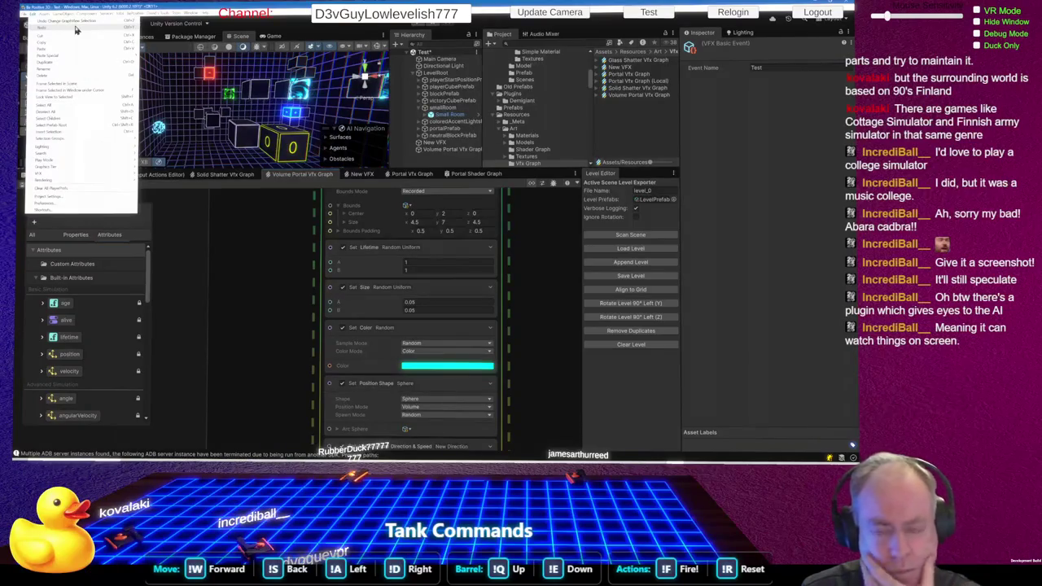
{"action": "left_click", "coordinate": [313, 273]}
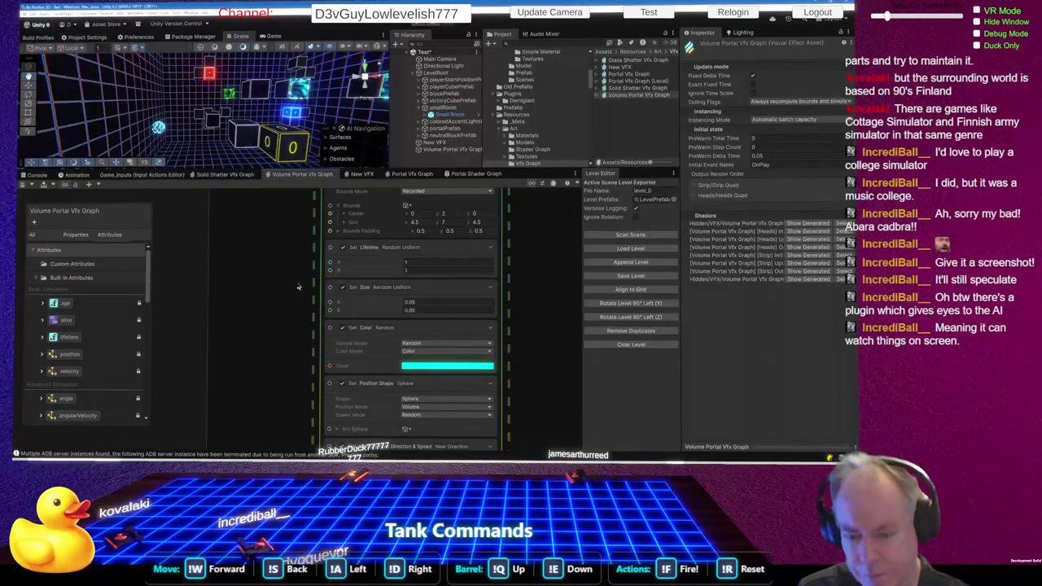
{"action": "left_click", "coordinate": [399, 259]}
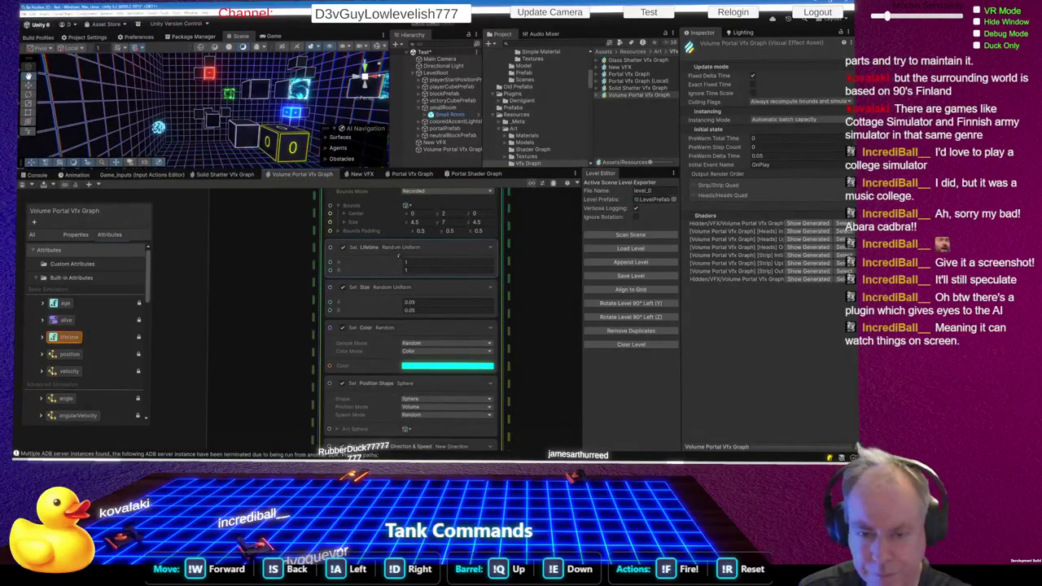
{"action": "right_click", "coordinate": [399, 259]}
{"action": "left_click", "coordinate": [429, 308]}
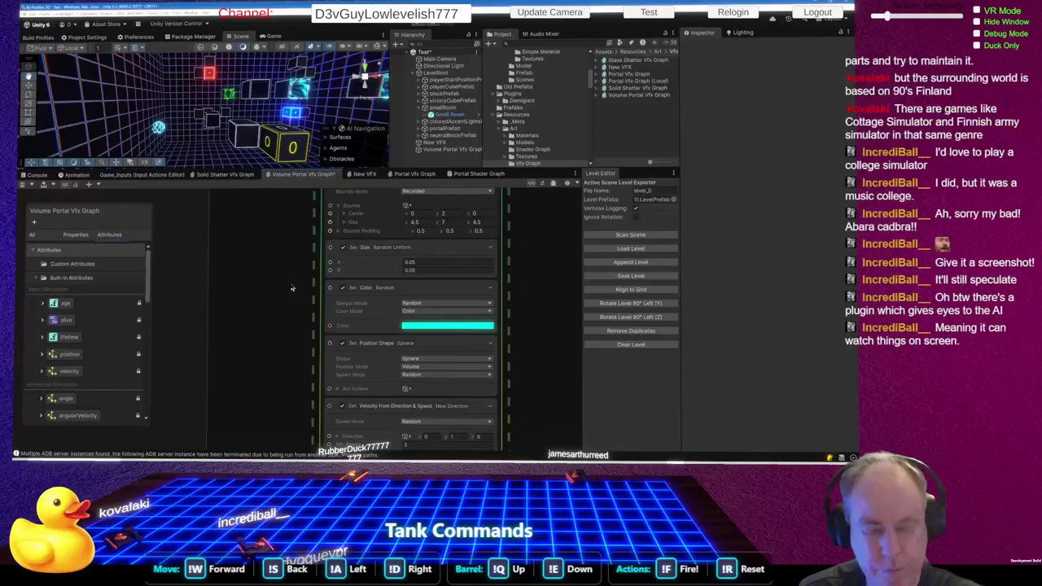
{"action": "scroll", "coordinate": [291, 287], "scroll_direction": "down", "scroll_amount": 6}
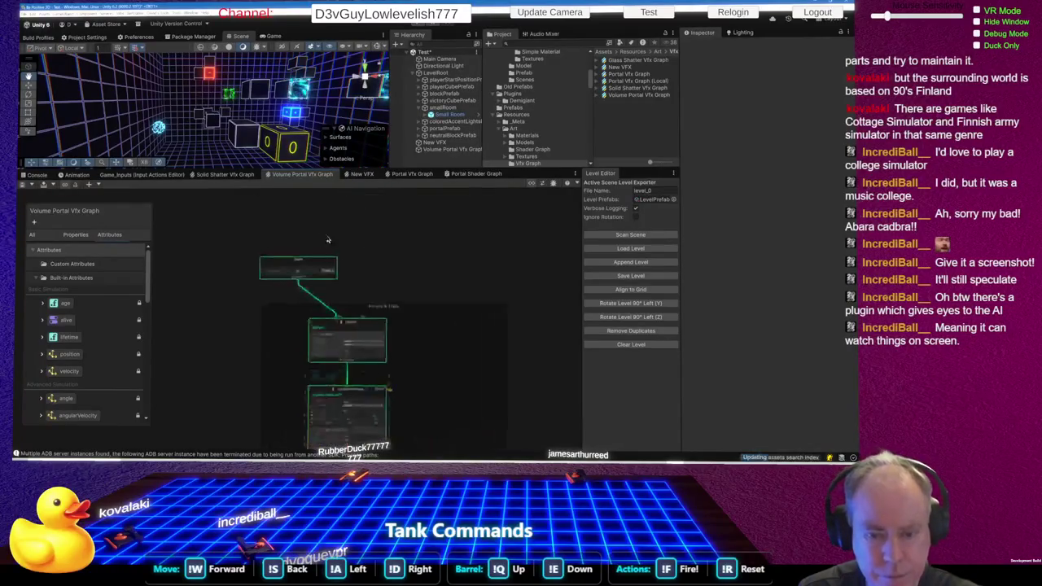
{"action": "scroll", "coordinate": [327, 239], "scroll_direction": "up", "scroll_amount": 3}
- Select the Event node and zoom around the graph to bring its Send button into view
{"action": "left_click", "coordinate": [319, 290]}
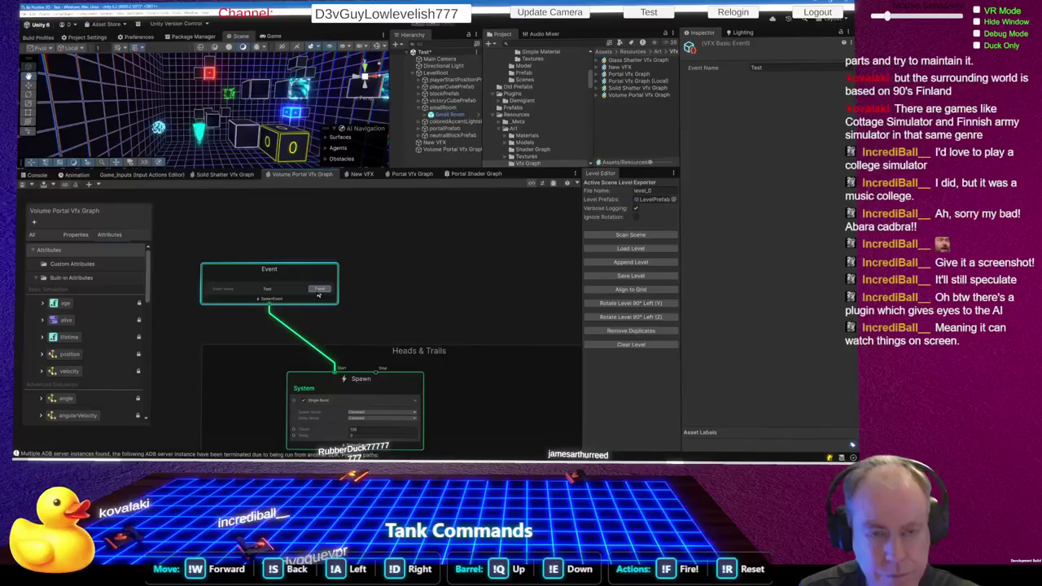
{"action": "scroll", "coordinate": [384, 254], "scroll_direction": "down", "scroll_amount": 3}
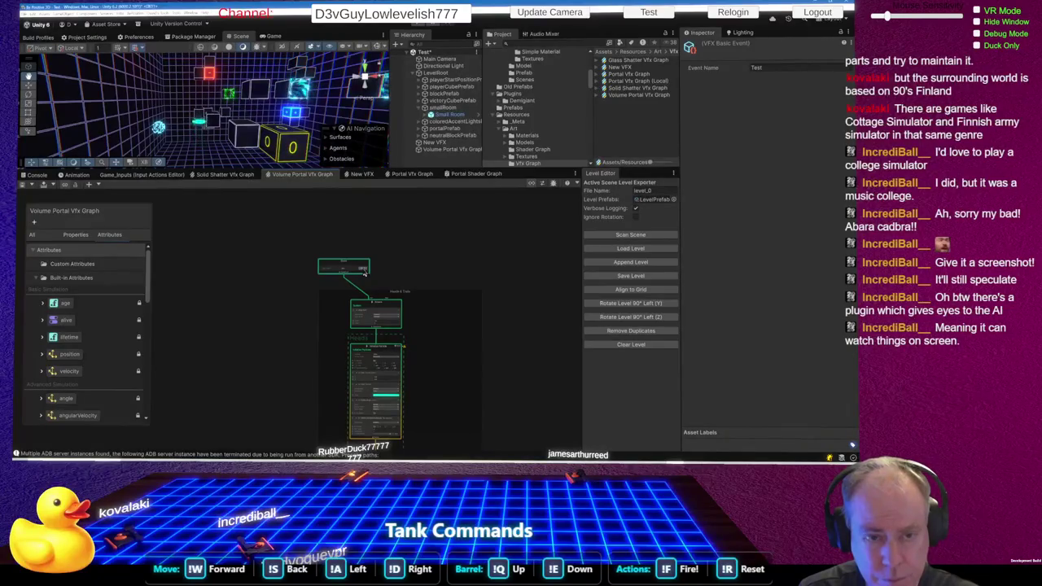
{"action": "scroll", "coordinate": [364, 273], "scroll_direction": "down", "scroll_amount": 2}
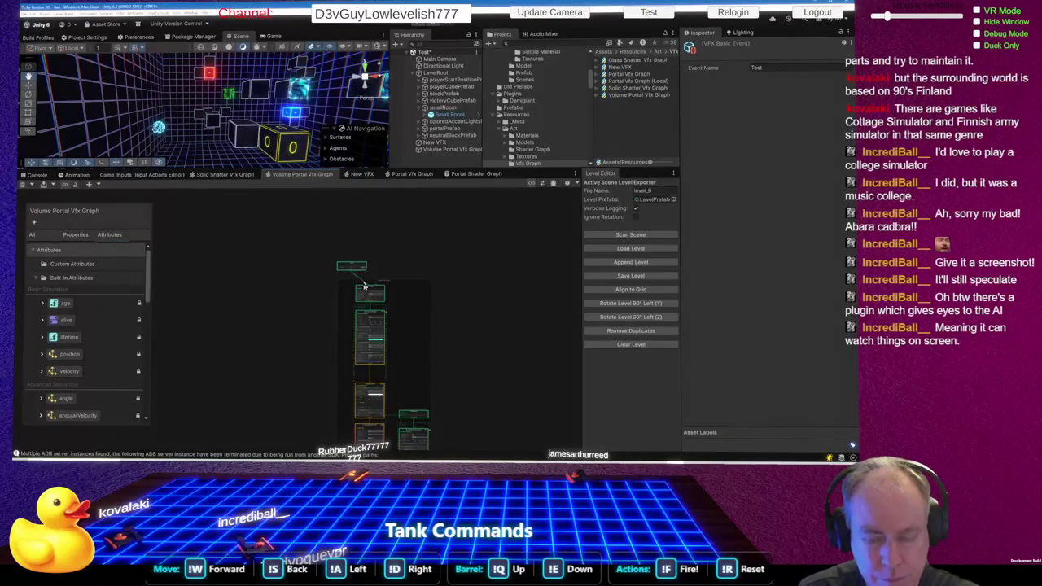
{"action": "scroll", "coordinate": [362, 264], "scroll_direction": "down", "scroll_amount": 1}
{"action": "scroll", "coordinate": [375, 293], "scroll_direction": "up", "scroll_amount": 5}
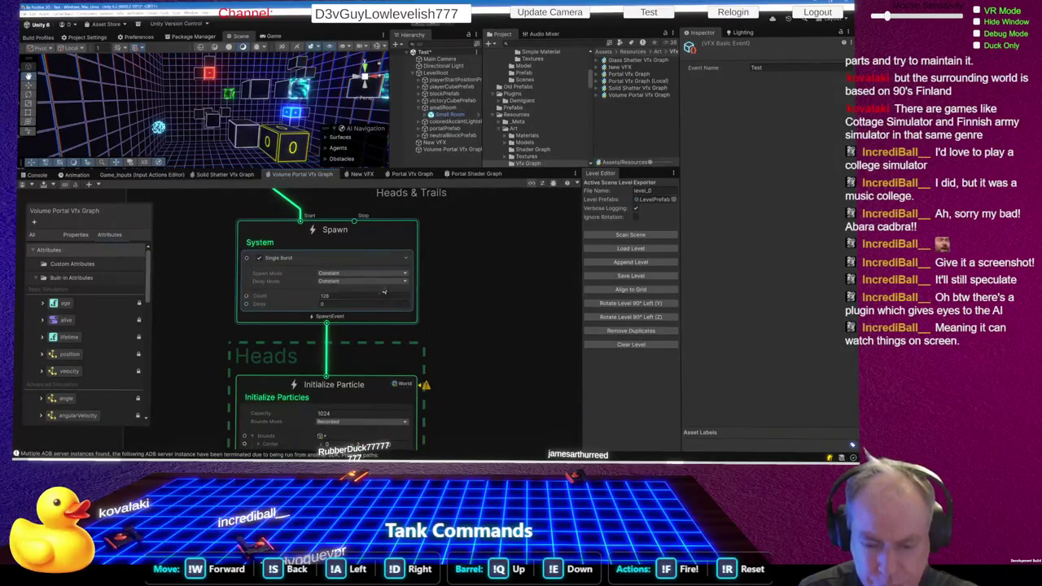
{"action": "scroll", "coordinate": [374, 293], "scroll_direction": "down", "scroll_amount": 3}
{"action": "scroll", "coordinate": [358, 326], "scroll_direction": "up", "scroll_amount": 5}
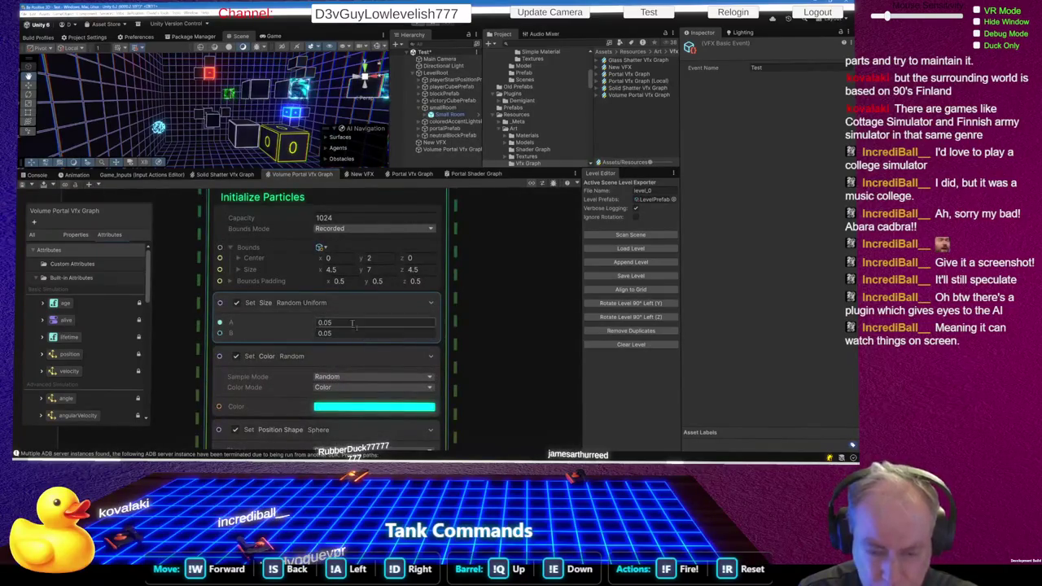
{"action": "scroll", "coordinate": [358, 338], "scroll_direction": "down", "scroll_amount": 5}
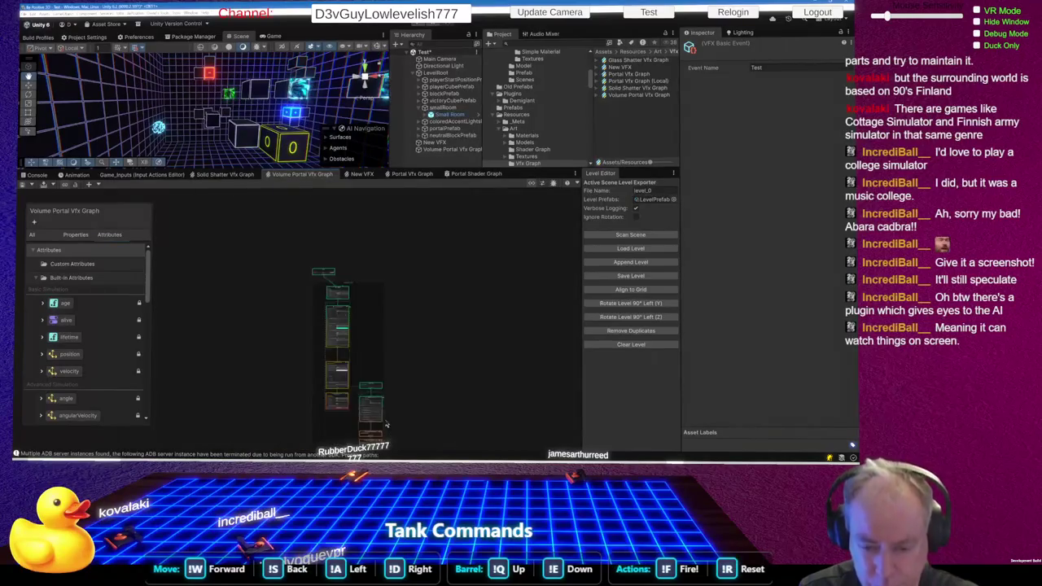
{"action": "scroll", "coordinate": [360, 342], "scroll_direction": "up", "scroll_amount": 5}
{"action": "scroll", "coordinate": [385, 332], "scroll_direction": "down", "scroll_amount": 1}
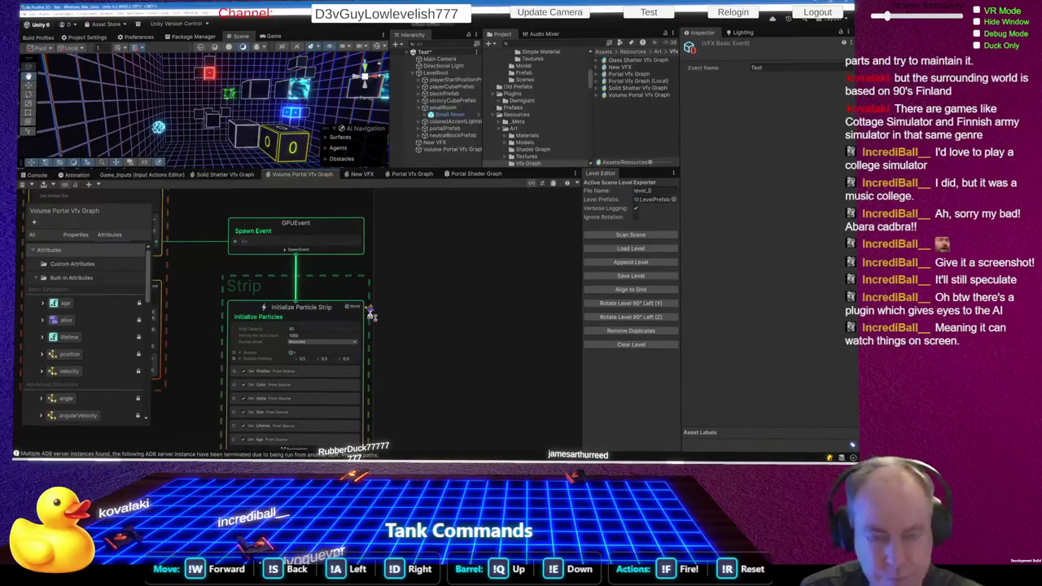
{"action": "scroll", "coordinate": [370, 317], "scroll_direction": "down", "scroll_amount": 5}
{"action": "scroll", "coordinate": [317, 276], "scroll_direction": "up", "scroll_amount": 5}
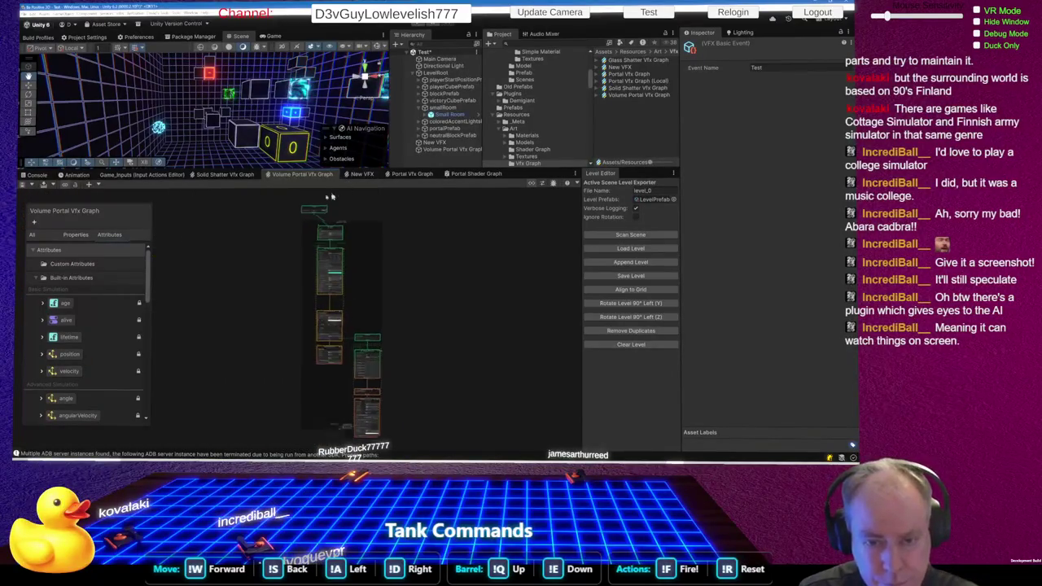
- Send the Test event three times and inspect the resulting portal burst and graph
{"action": "left_click", "coordinate": [329, 283]}
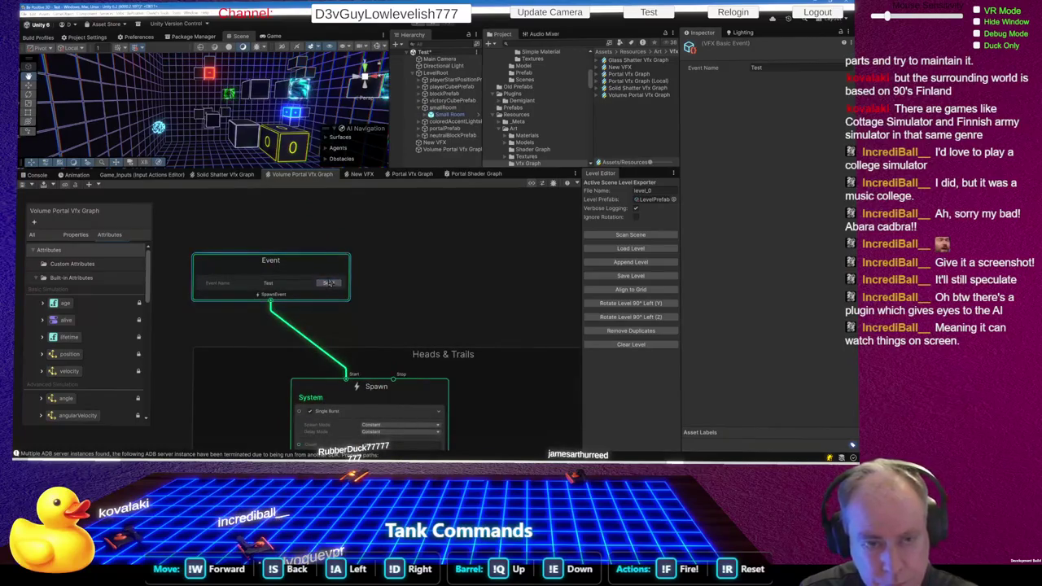
{"action": "left_click", "coordinate": [334, 285]}
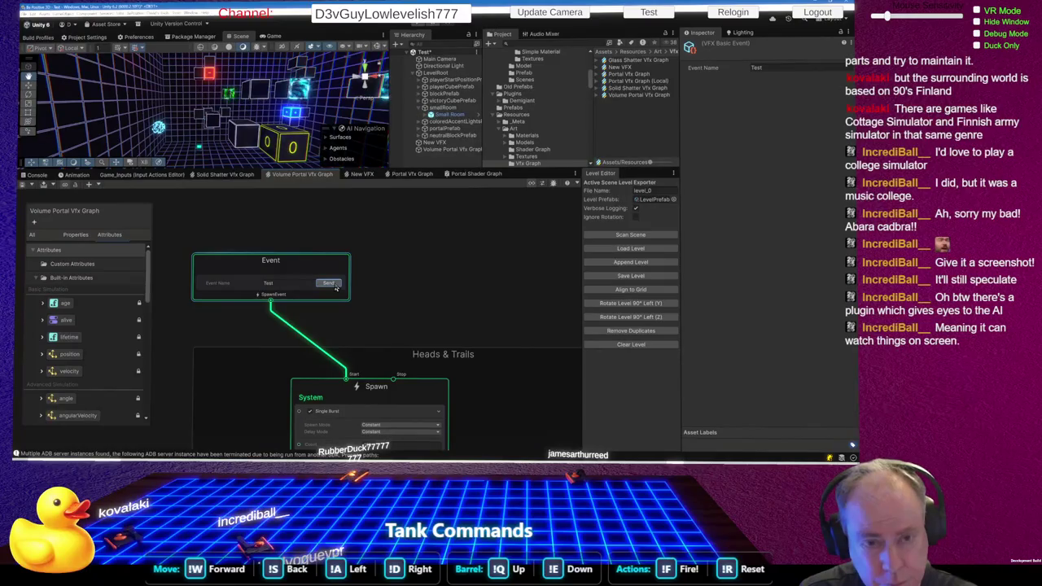
{"action": "left_click", "coordinate": [335, 288]}
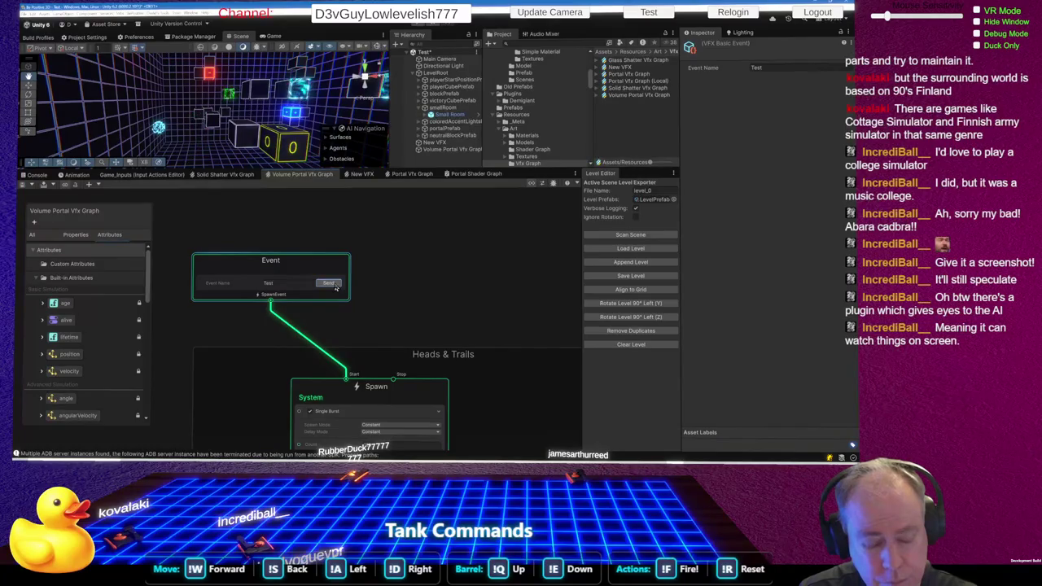
{"action": "scroll", "coordinate": [328, 231], "scroll_direction": "down", "scroll_amount": 5}
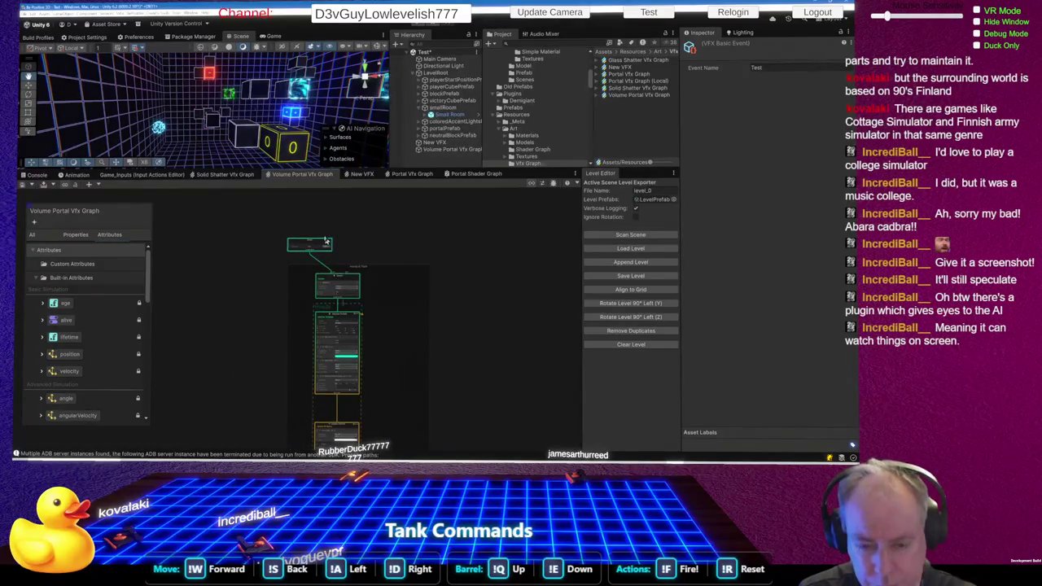
{"action": "scroll", "coordinate": [366, 416], "scroll_direction": "up", "scroll_amount": 2}
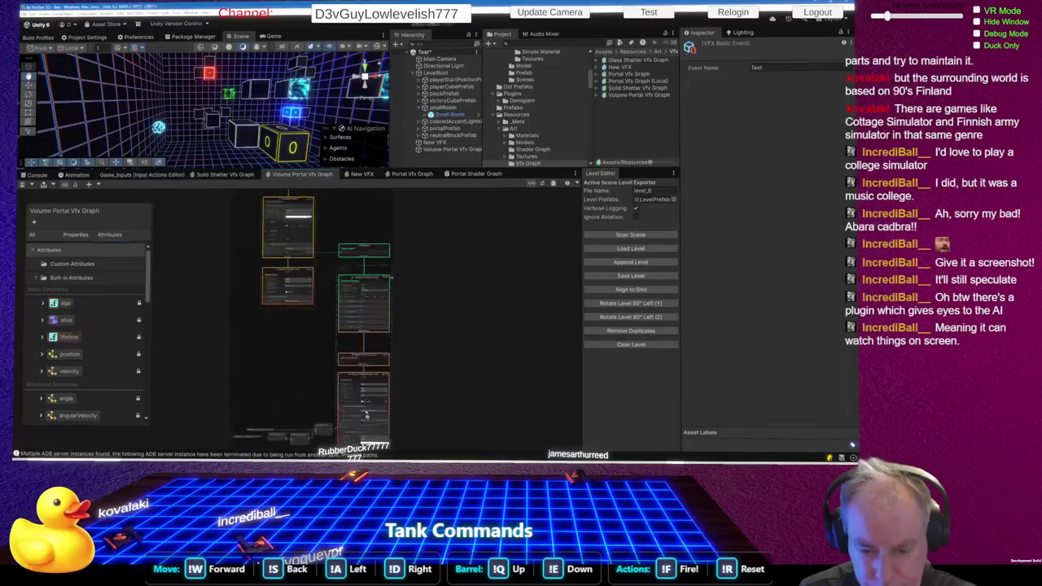
{"action": "scroll", "coordinate": [375, 372], "scroll_direction": "up", "scroll_amount": 2}
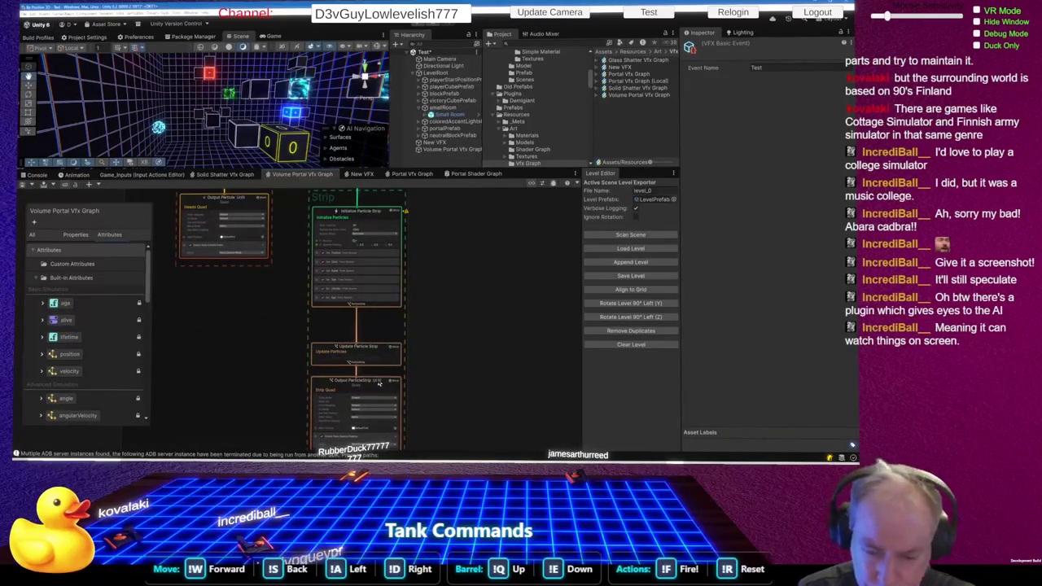
{"action": "scroll", "coordinate": [373, 384], "scroll_direction": "down", "scroll_amount": 5}
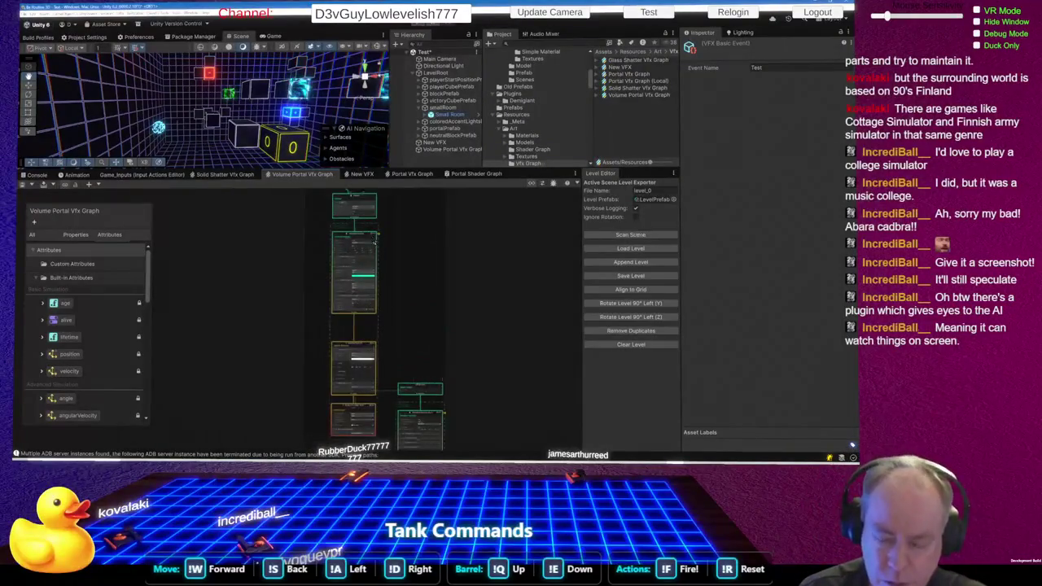
{"action": "scroll", "coordinate": [359, 213], "scroll_direction": "up", "scroll_amount": 4}
{"action": "scroll", "coordinate": [359, 213], "scroll_direction": "up", "scroll_amount": 2}
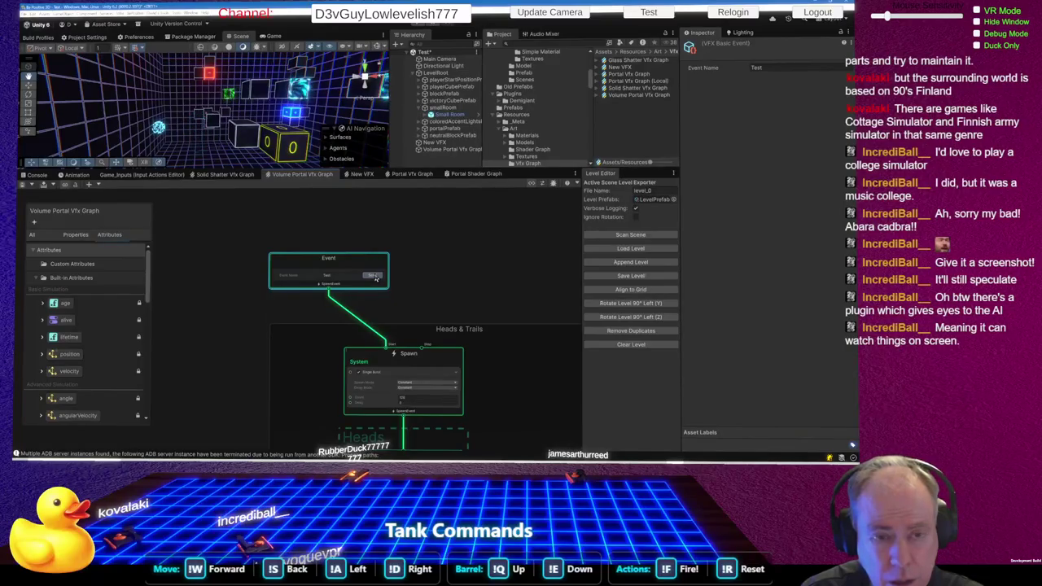
{"action": "scroll", "coordinate": [376, 277], "scroll_direction": "down", "scroll_amount": 5}
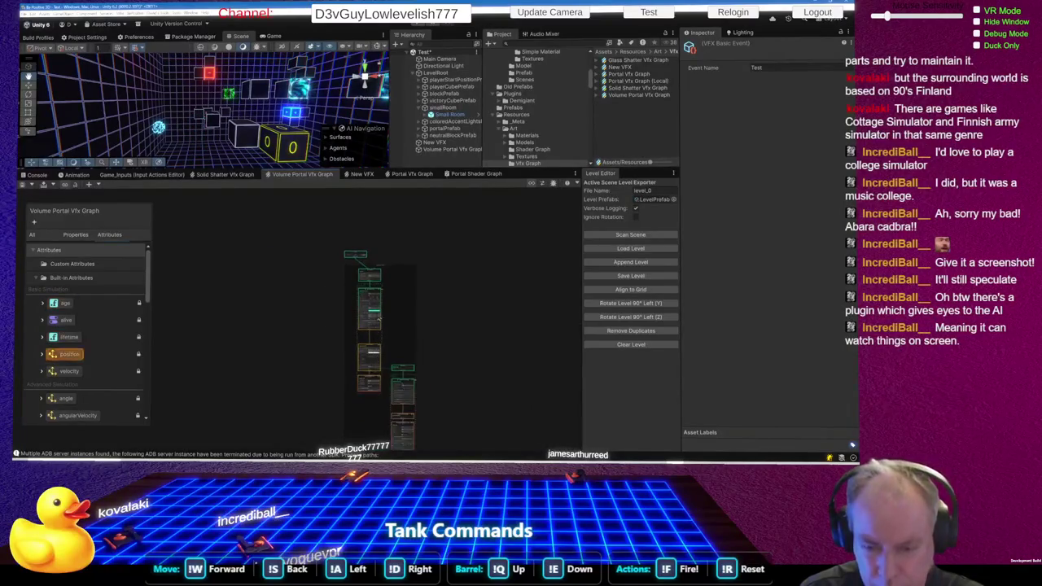
{"action": "scroll", "coordinate": [378, 333], "scroll_direction": "up", "scroll_amount": 3}
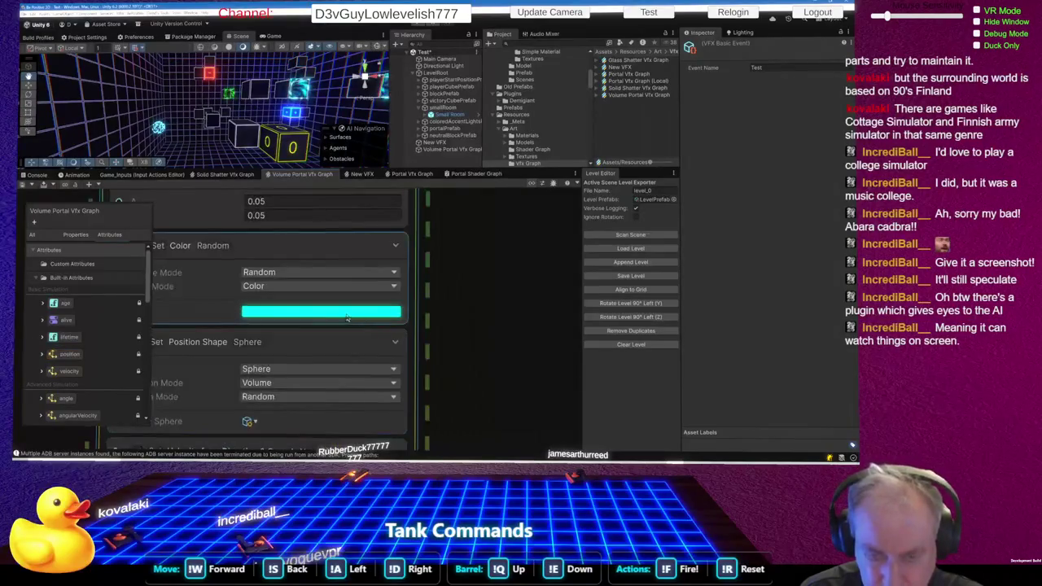
- Set the particle colour gradient's right-end alpha key to 255, then close the Gradient Editor
{"action": "left_click", "coordinate": [358, 310]}
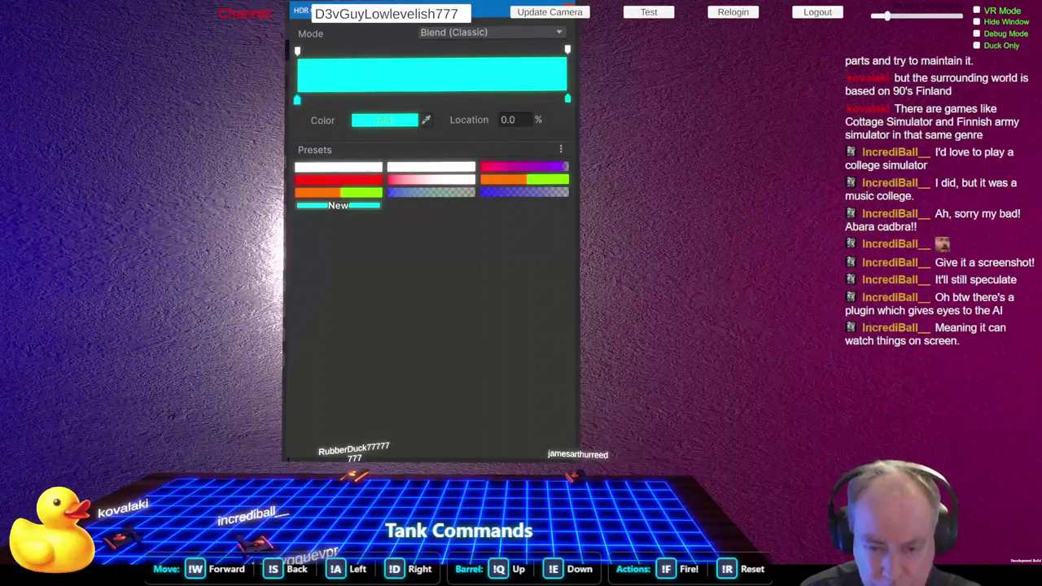
{"action": "key", "text": "ctrl+z"}
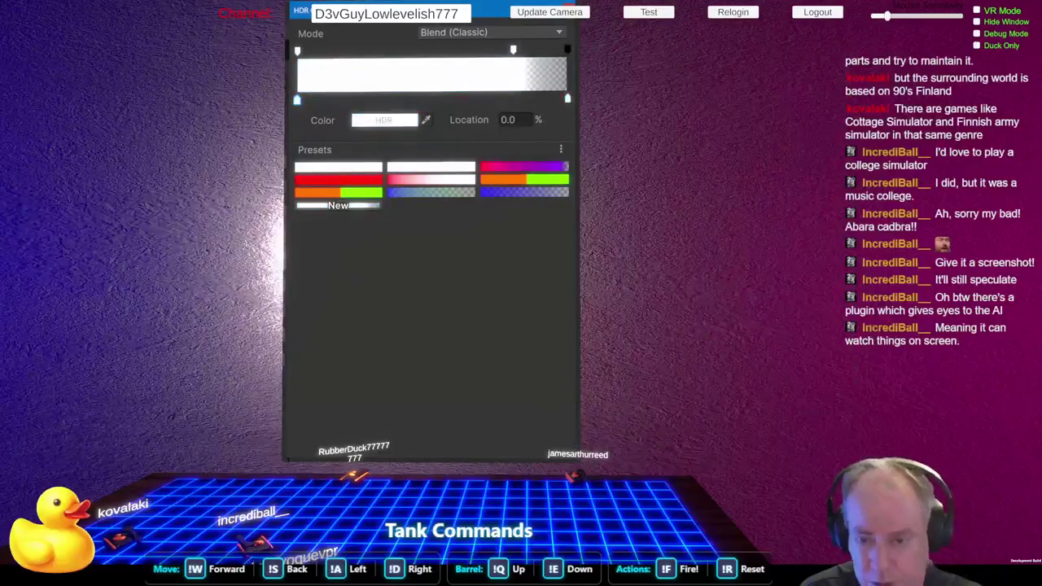
{"action": "left_click", "coordinate": [567, 52]}
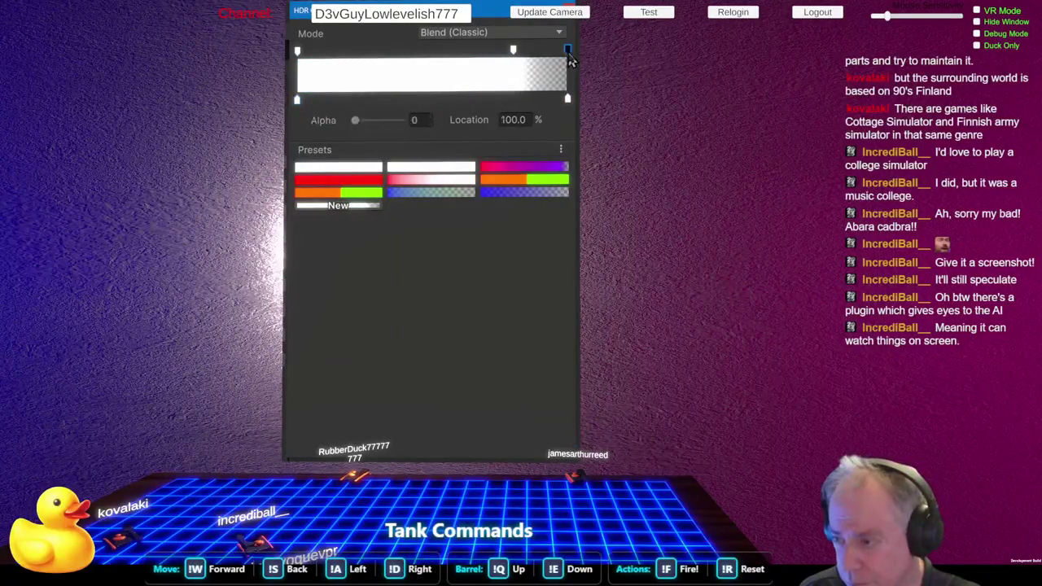
{"action": "left_click", "coordinate": [400, 120]}
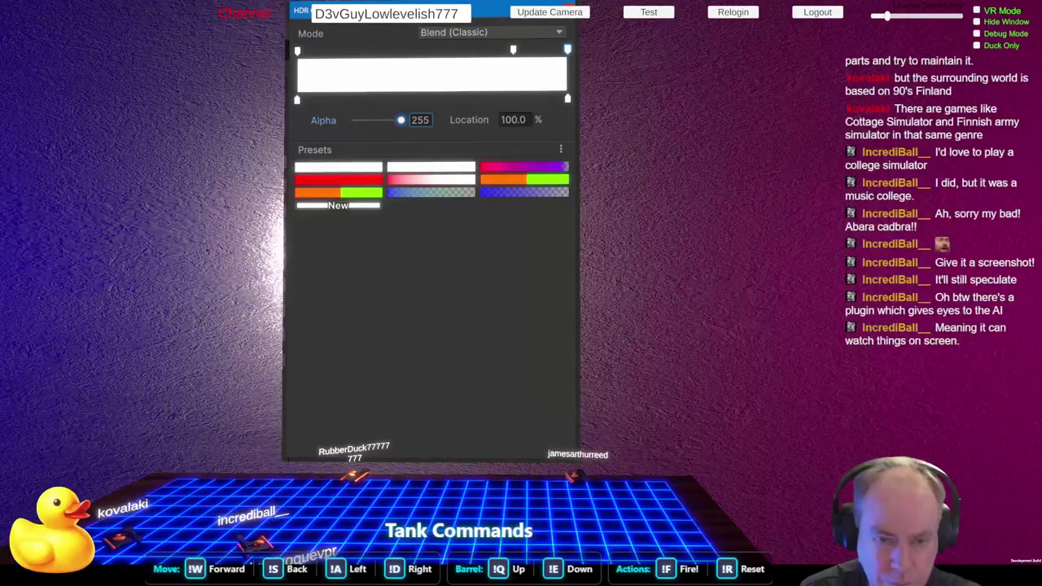
{"action": "key", "text": "Escape"}
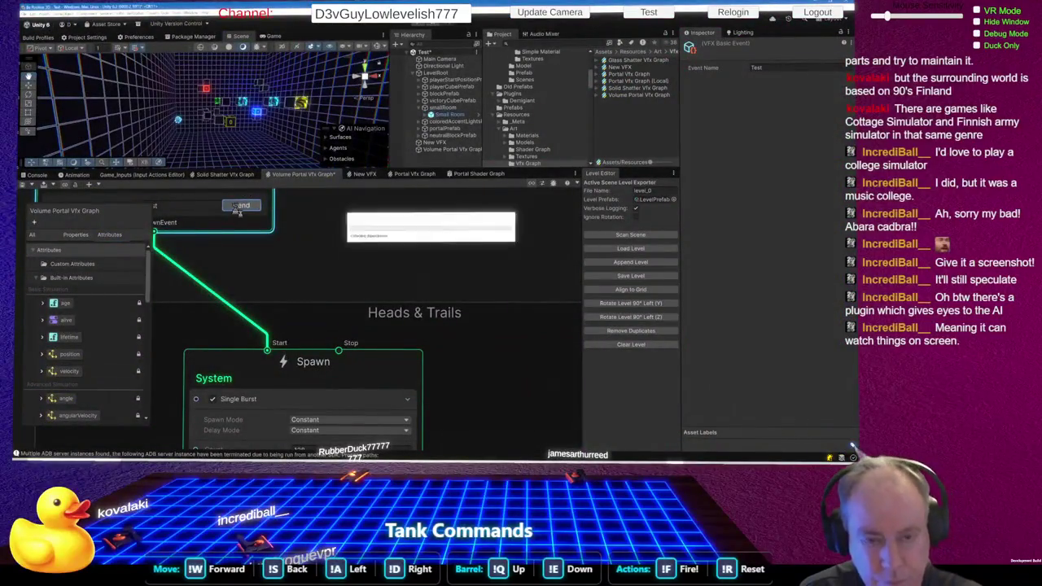
- Select the Test event node and fire portal bursts, orbiting the Scene view to a new angle
{"action": "left_click_drag", "start_coordinate": [228, 122], "coordinate": [237, 126]}
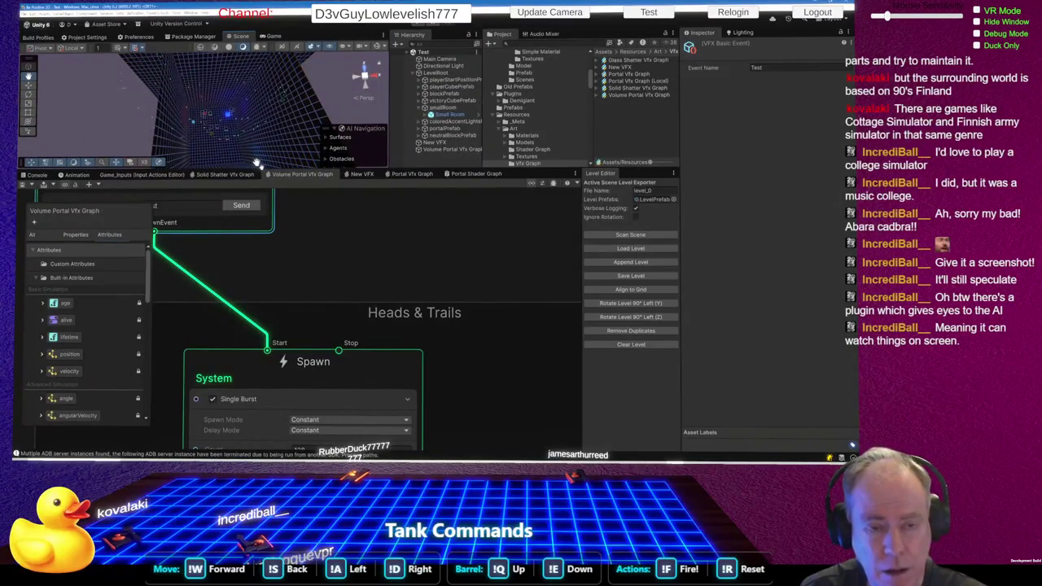
{"action": "left_click", "coordinate": [285, 255]}
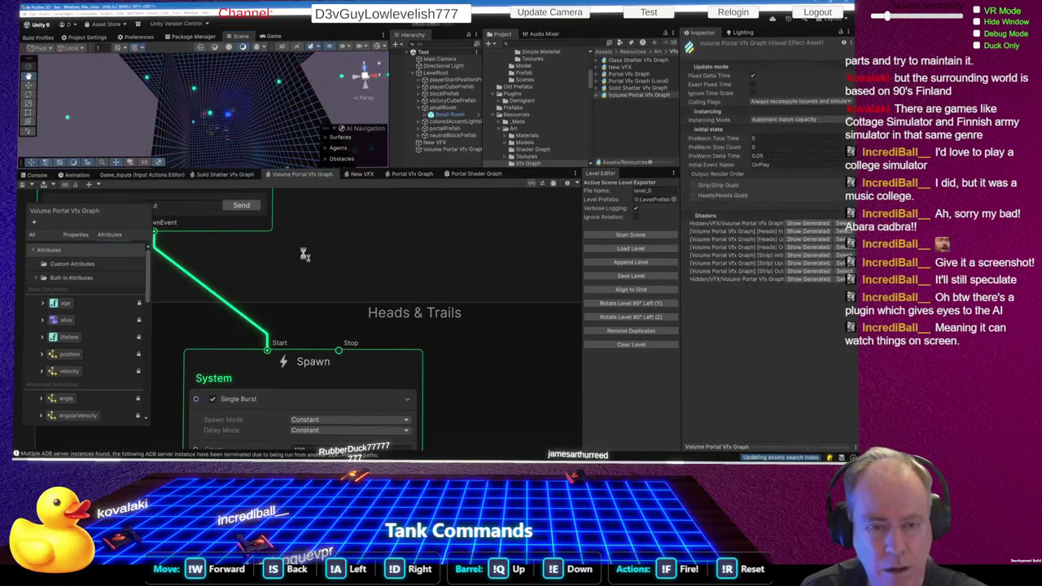
{"action": "right_click", "coordinate": [284, 256]}
{"action": "left_click", "coordinate": [248, 206]}
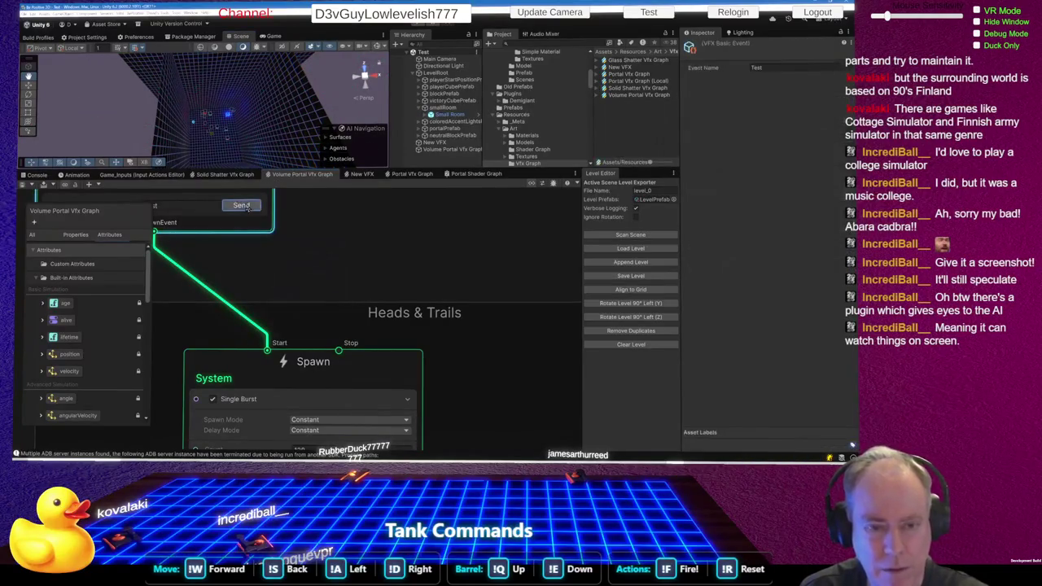
{"action": "left_click", "coordinate": [246, 206]}
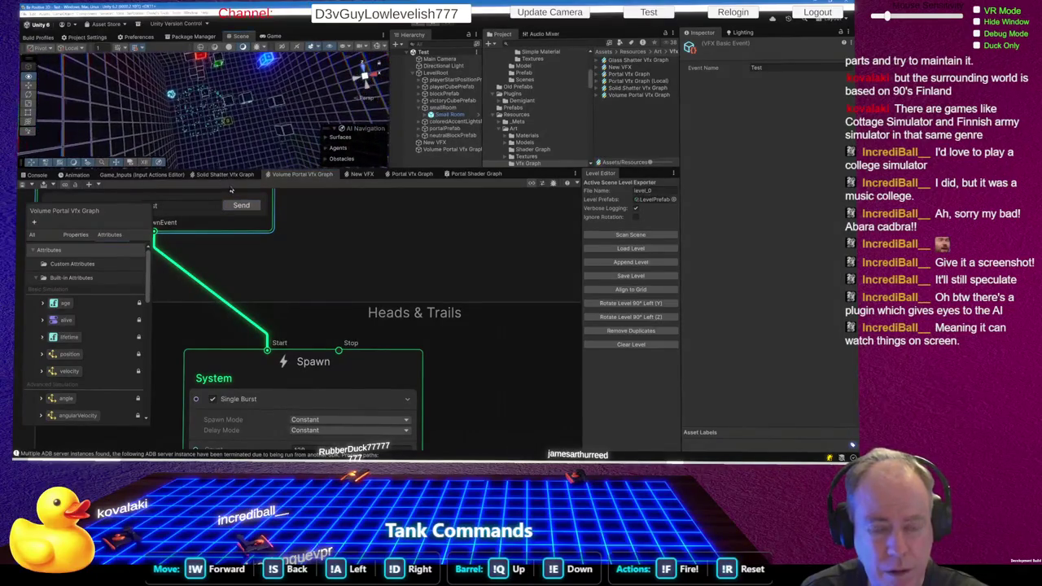
{"action": "mouse_move", "coordinate": [203, 90]}
{"action": "left_mouse_down"}
{"action": "mouse_move", "coordinate": [213, 60]}
{"action": "mouse_move", "coordinate": [213, 75]}
{"action": "left_mouse_up"}
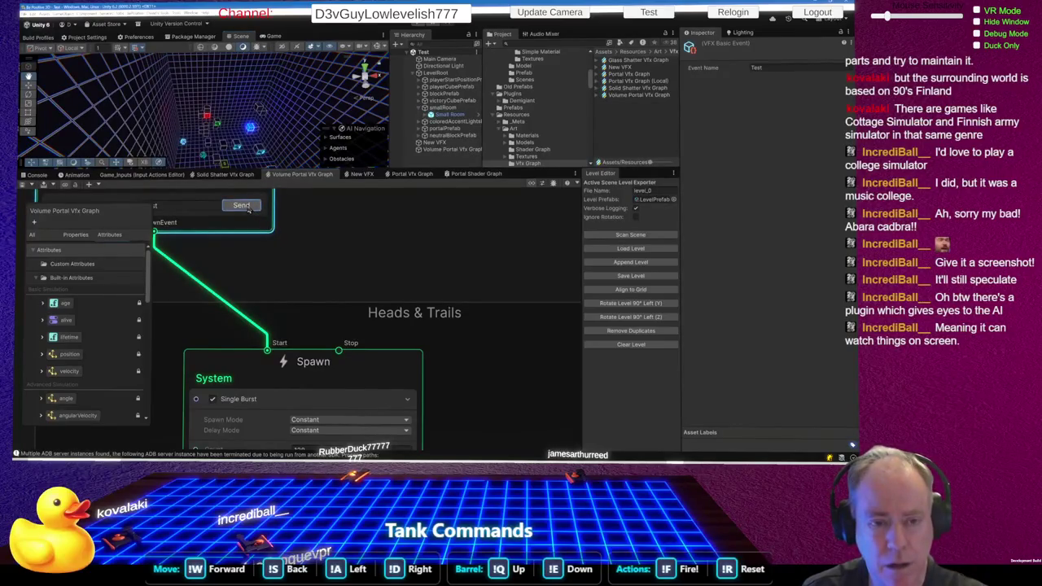
{"action": "left_click", "coordinate": [245, 206]}
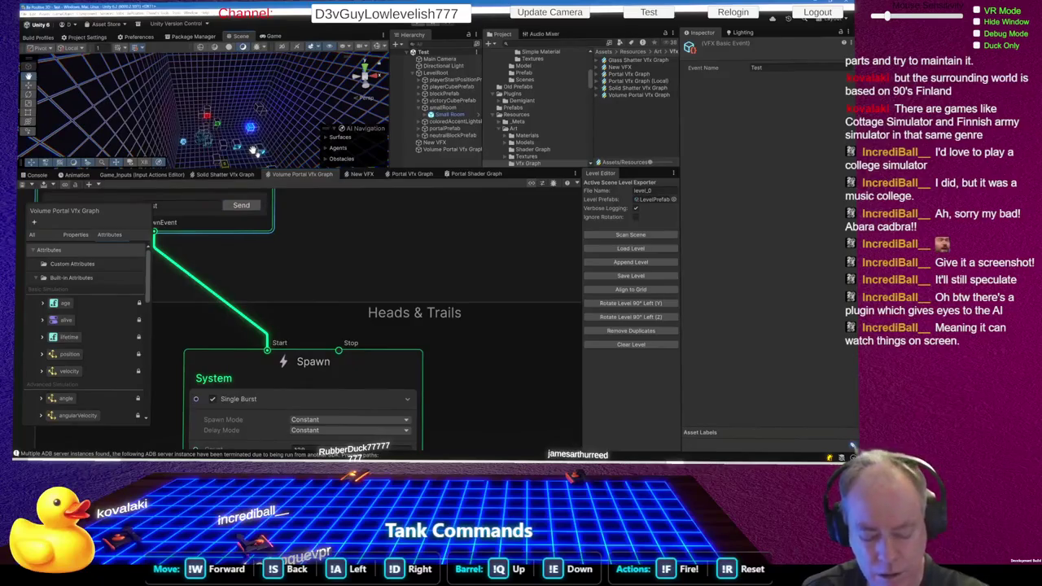
- Keep sending the Test event while viewing the room's bursts from lower and other angles
{"action": "mouse_move", "coordinate": [253, 150]}
{"action": "left_mouse_down"}
{"action": "mouse_move", "coordinate": [233, 150]}
{"action": "mouse_move", "coordinate": [251, 159]}
{"action": "left_mouse_up"}
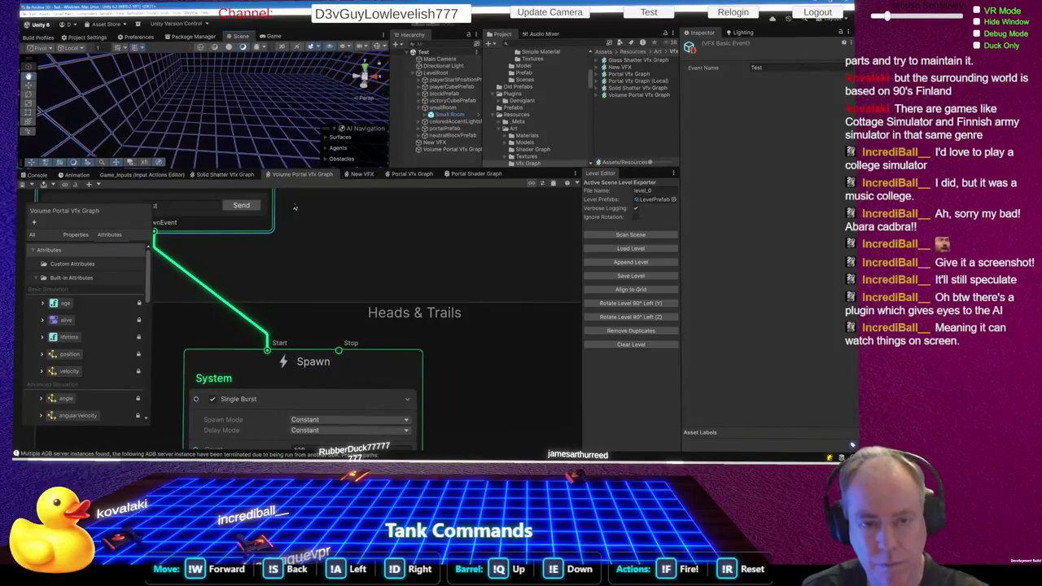
{"action": "left_click", "coordinate": [245, 206]}
{"action": "left_click_drag", "start_coordinate": [259, 103], "coordinate": [255, 117]}
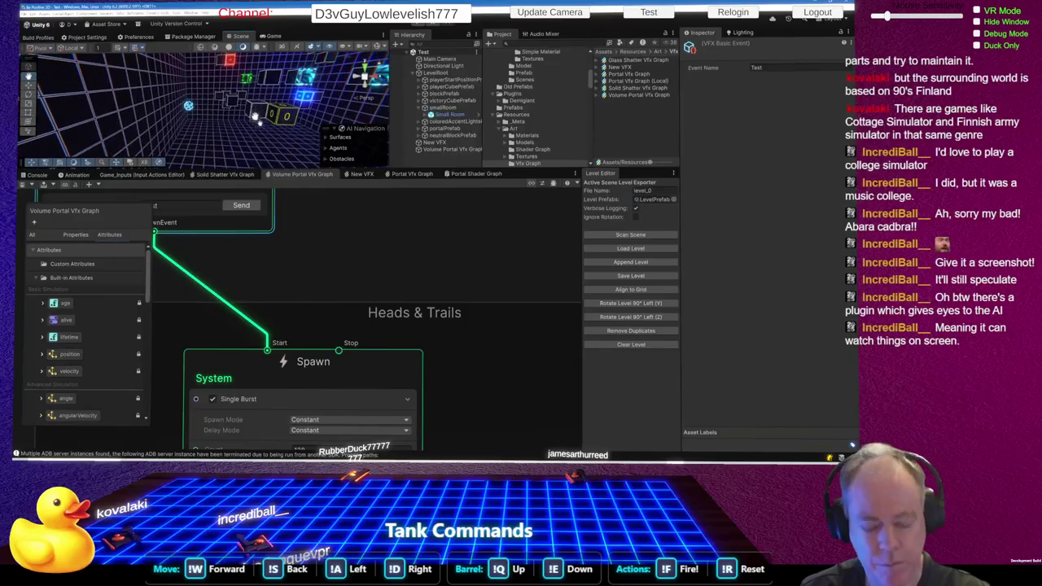
{"action": "left_click", "coordinate": [241, 206]}
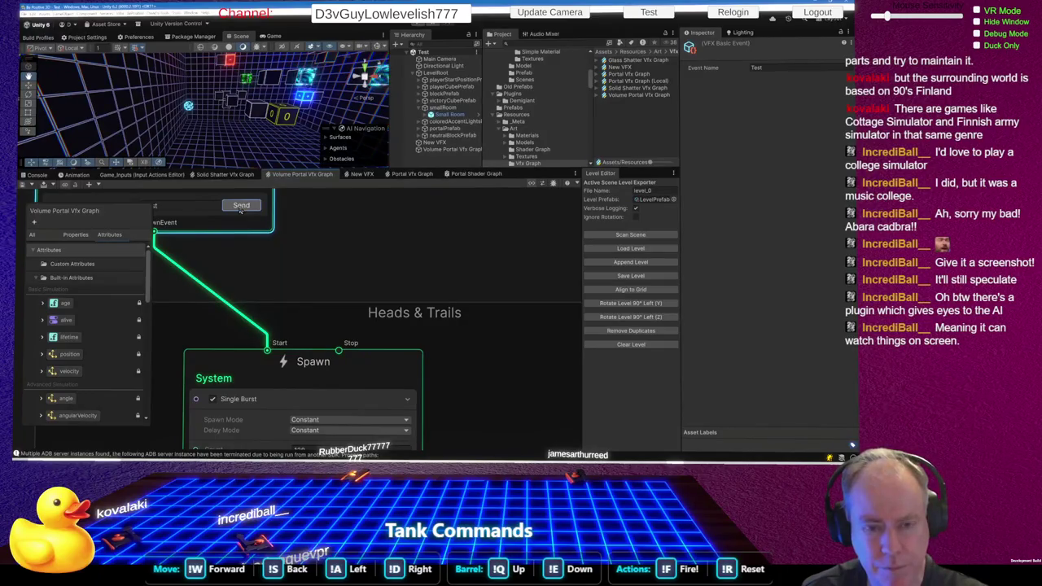
{"action": "left_click_drag", "start_coordinate": [261, 127], "coordinate": [309, 118]}
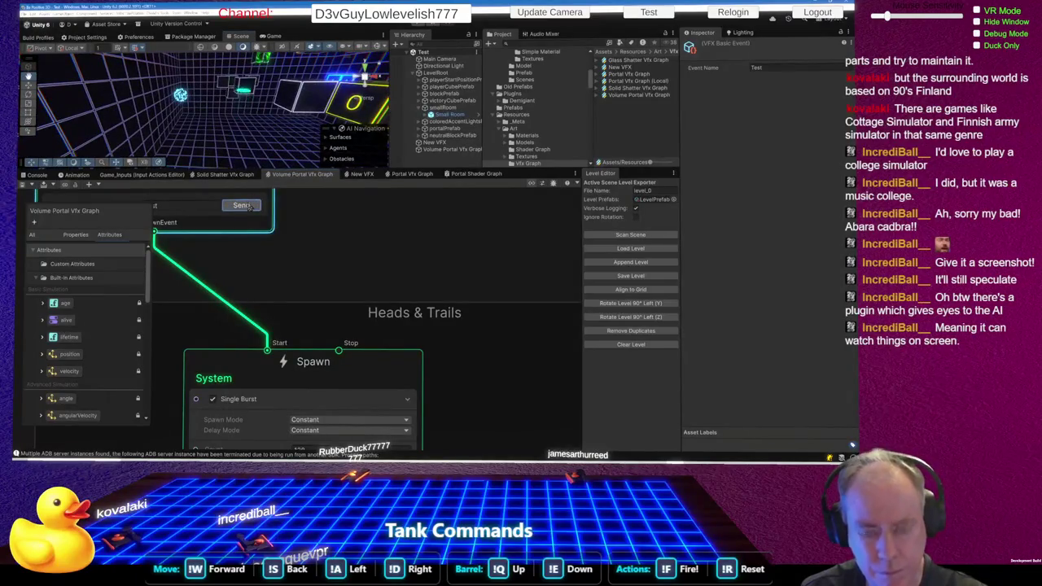
{"action": "left_click", "coordinate": [244, 205]}
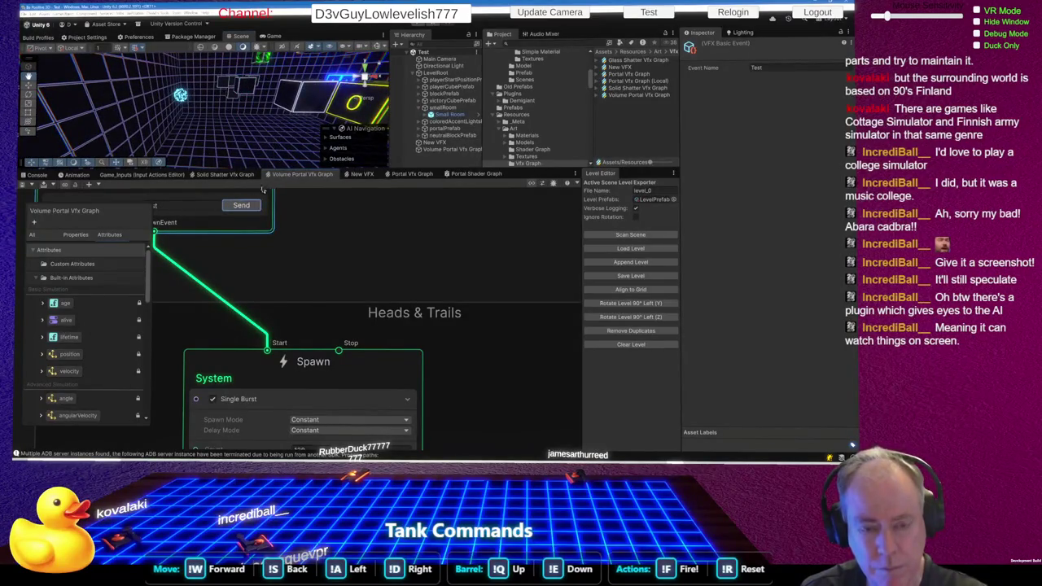
{"action": "left_click", "coordinate": [244, 205]}
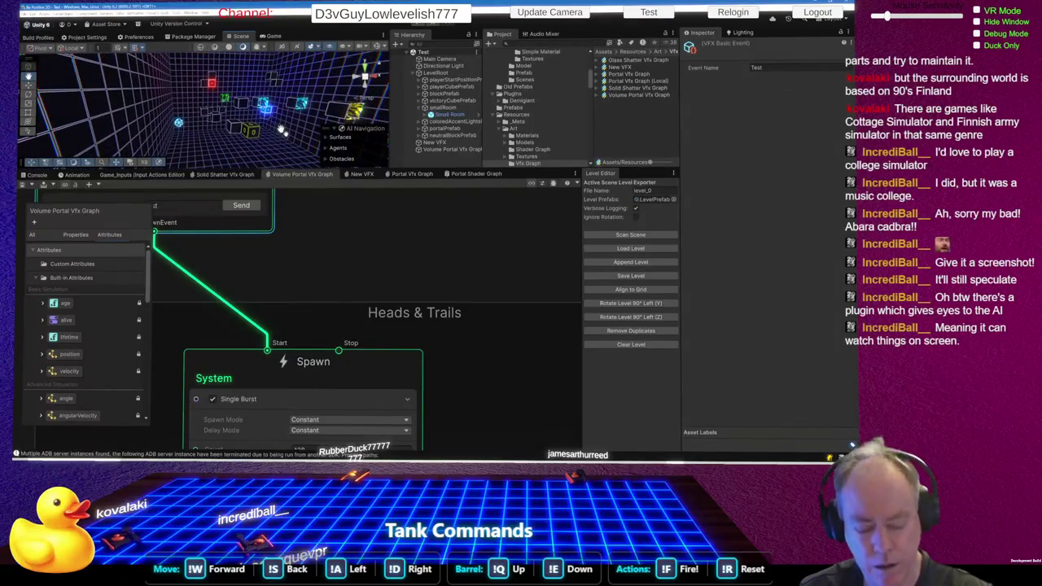
{"action": "left_click", "coordinate": [244, 207]}
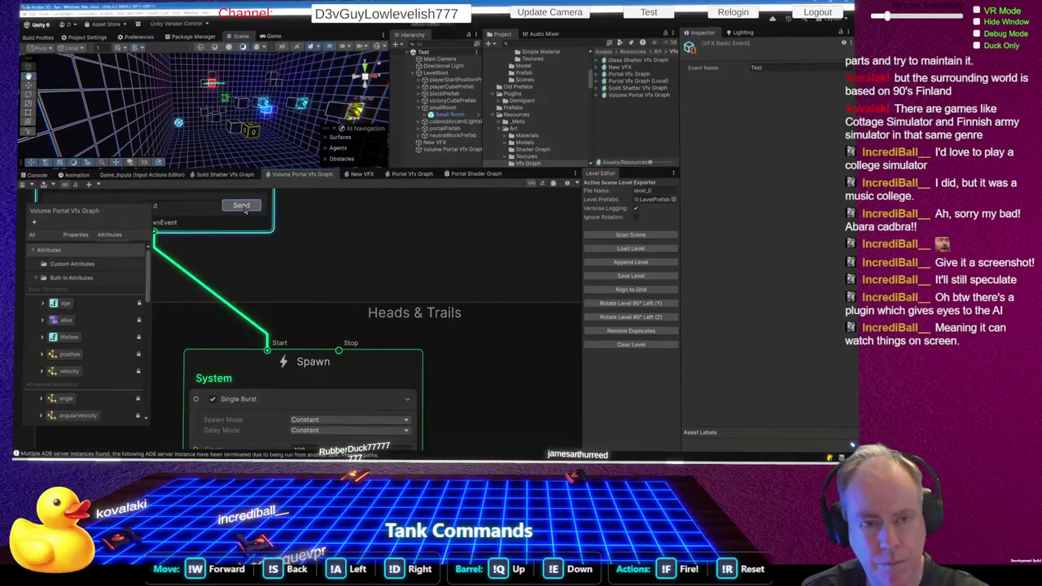
- Delete the Set Lifetime block from the Initialize Particle Strip context
{"action": "right_click", "coordinate": [371, 306]}
{"action": "left_click", "coordinate": [285, 256]}
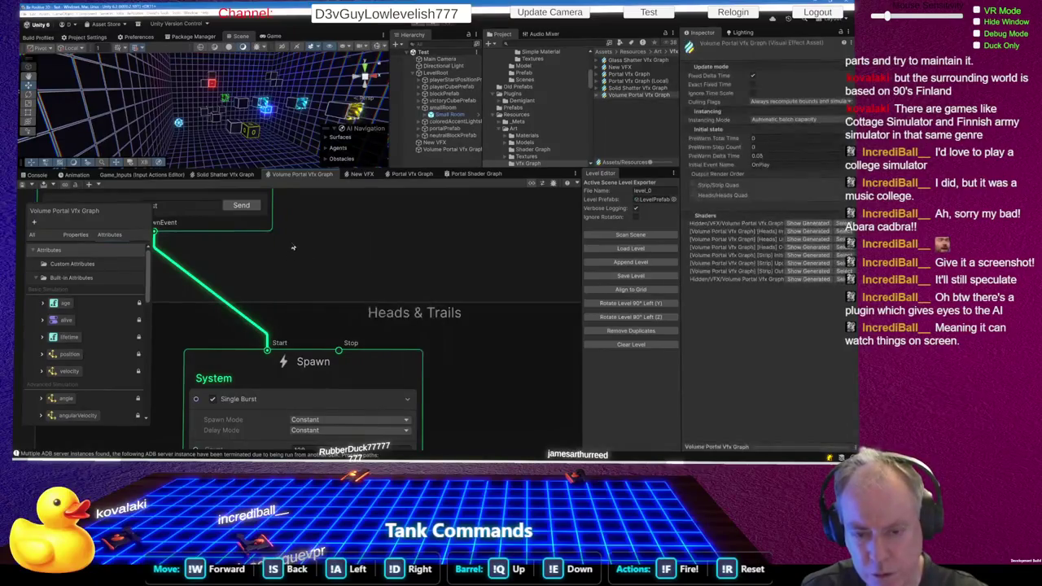
{"action": "scroll", "coordinate": [281, 245], "scroll_direction": "down", "scroll_amount": 10}
{"action": "scroll", "coordinate": [281, 240], "scroll_direction": "up", "scroll_amount": 10}
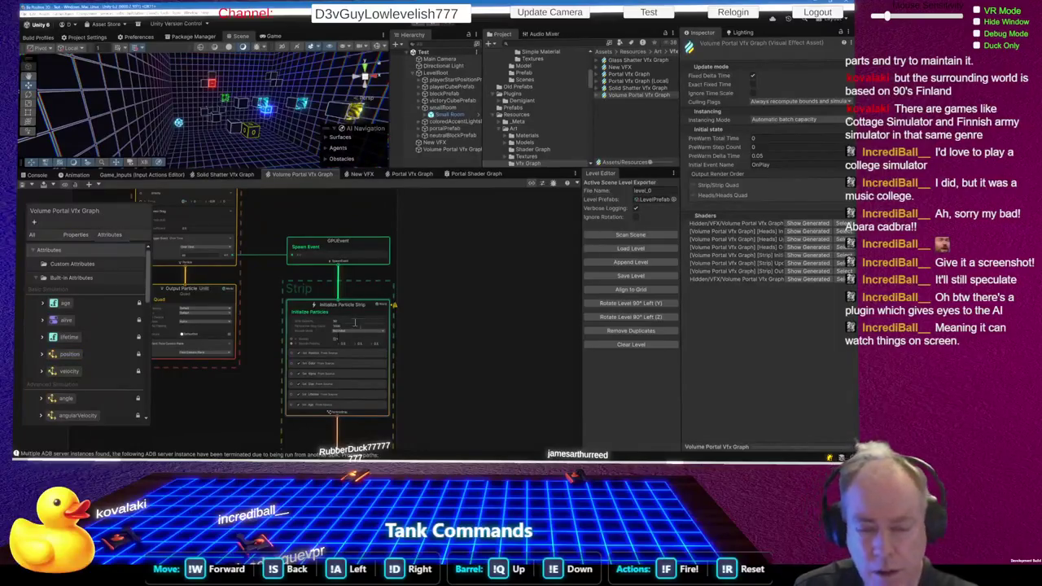
{"action": "scroll", "coordinate": [336, 356], "scroll_direction": "up", "scroll_amount": 5}
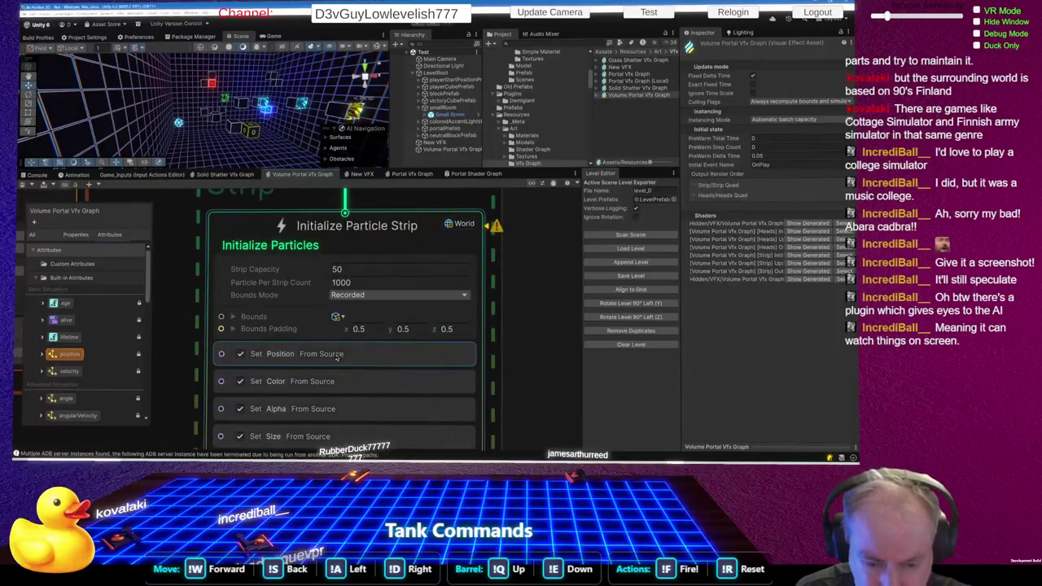
{"action": "scroll", "coordinate": [337, 356], "scroll_direction": "down", "scroll_amount": 4}
{"action": "scroll", "coordinate": [334, 362], "scroll_direction": "up", "scroll_amount": 3}
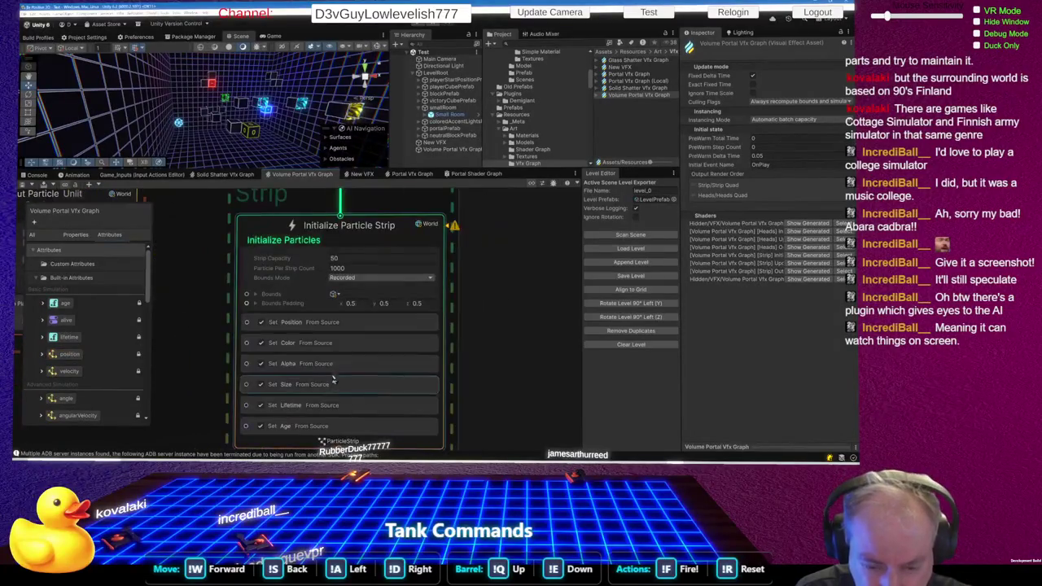
{"action": "scroll", "coordinate": [337, 363], "scroll_direction": "down", "scroll_amount": 2}
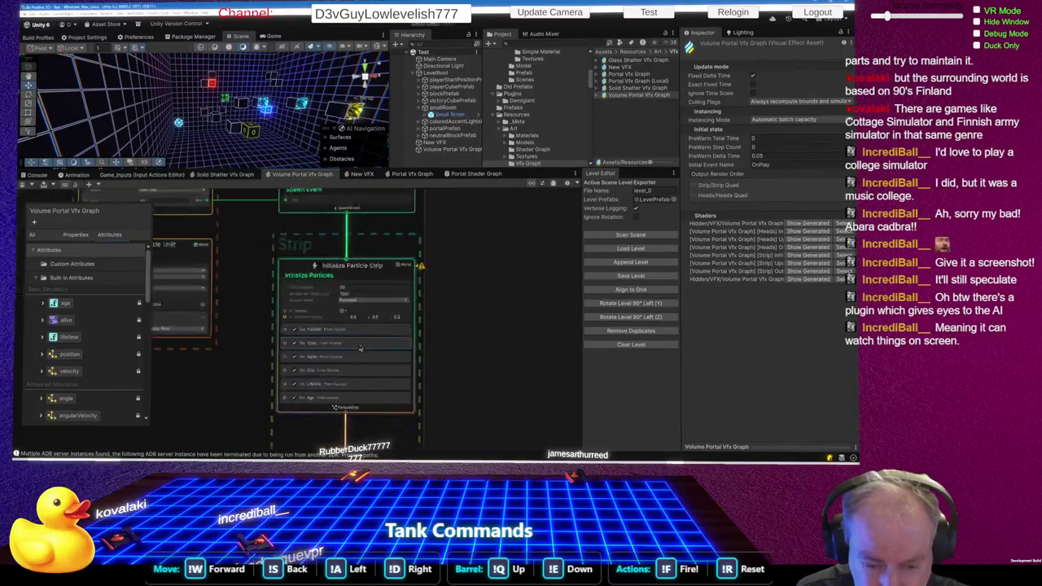
{"action": "right_click", "coordinate": [343, 390]}
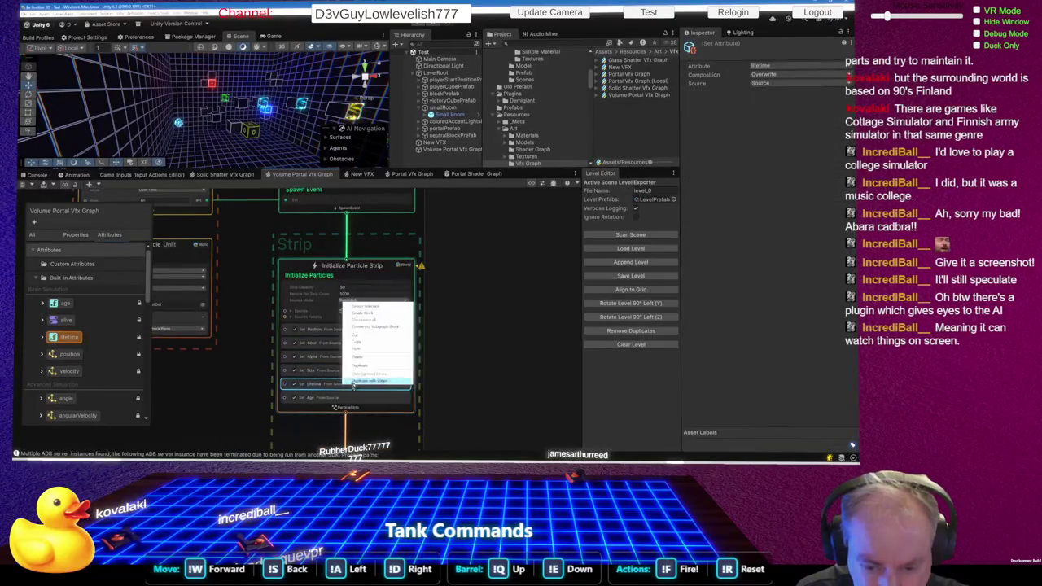
{"action": "left_click", "coordinate": [370, 359]}
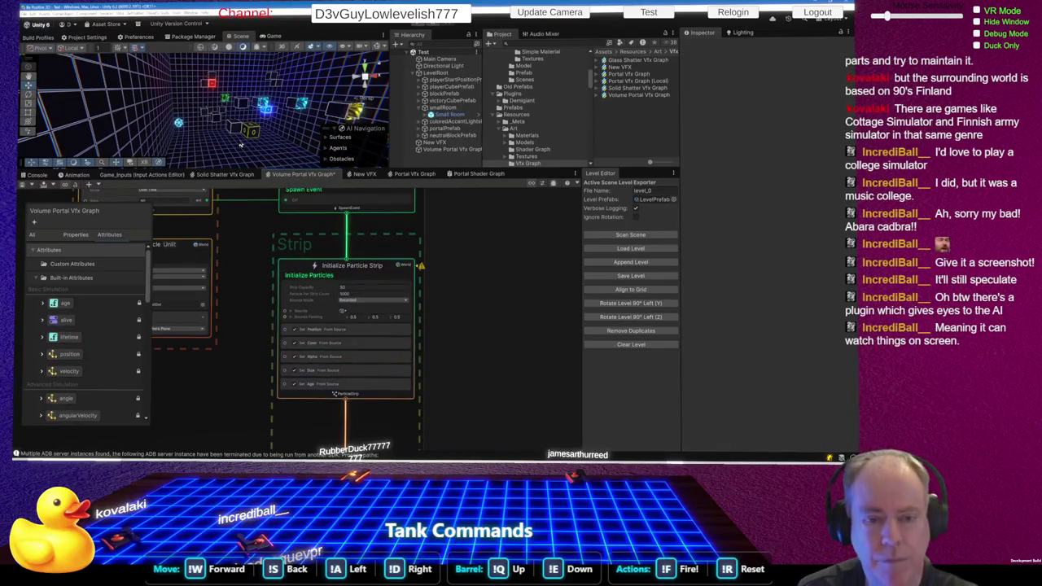
- Save the Volume Portal VFX graph with Ctrl+S
{"action": "key", "text": "ctrl+s"}
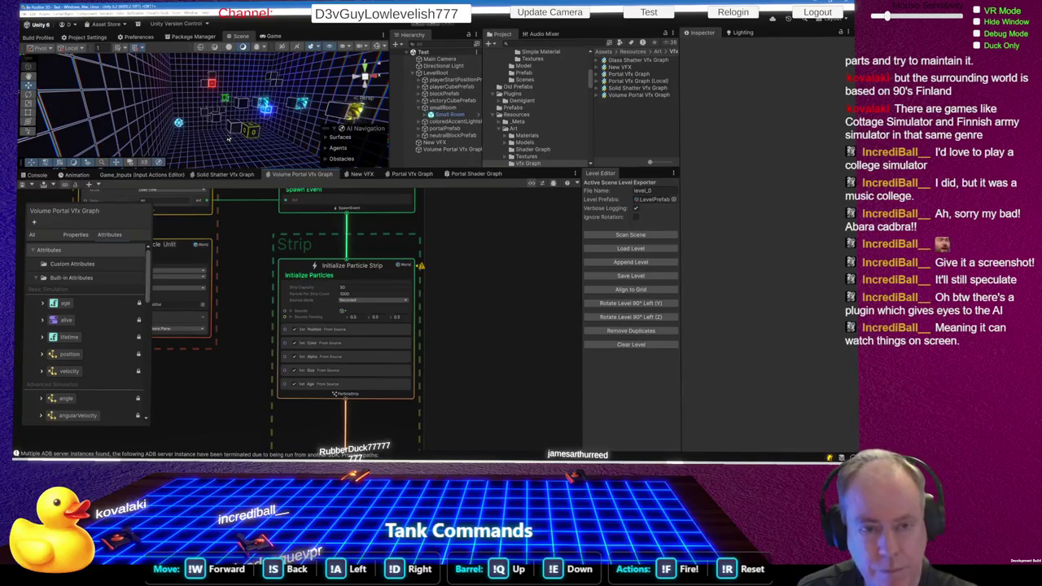
{"action": "scroll", "coordinate": [283, 228], "scroll_direction": "down", "scroll_amount": 6}
{"action": "scroll", "coordinate": [245, 228], "scroll_direction": "up", "scroll_amount": 10}
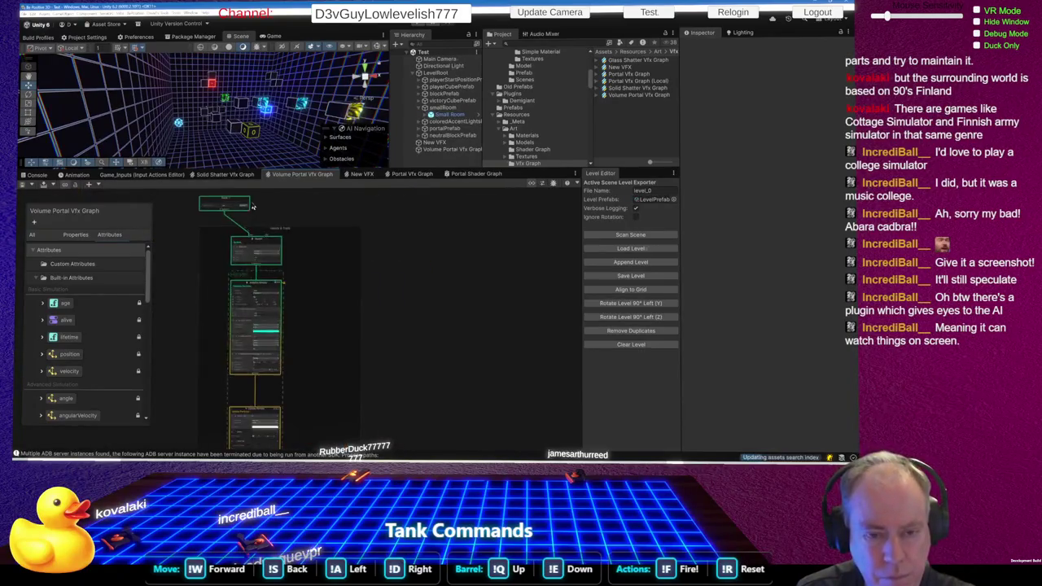
- Send the Test event to preview the burst, then zoom to the Initialize Particle Strip context
{"action": "left_click", "coordinate": [220, 225]}
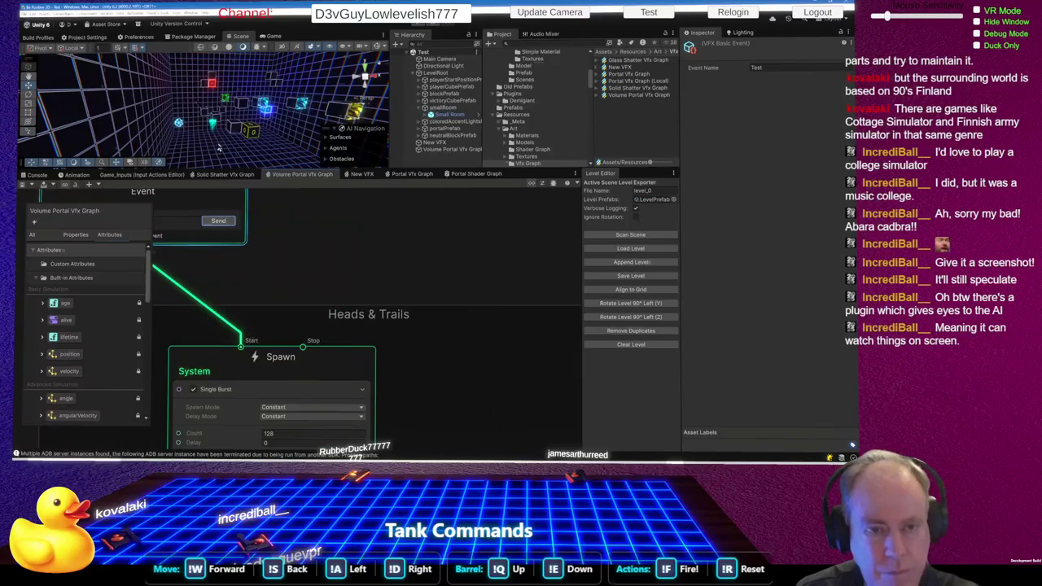
{"action": "left_click_drag", "start_coordinate": [221, 130], "coordinate": [229, 132]}
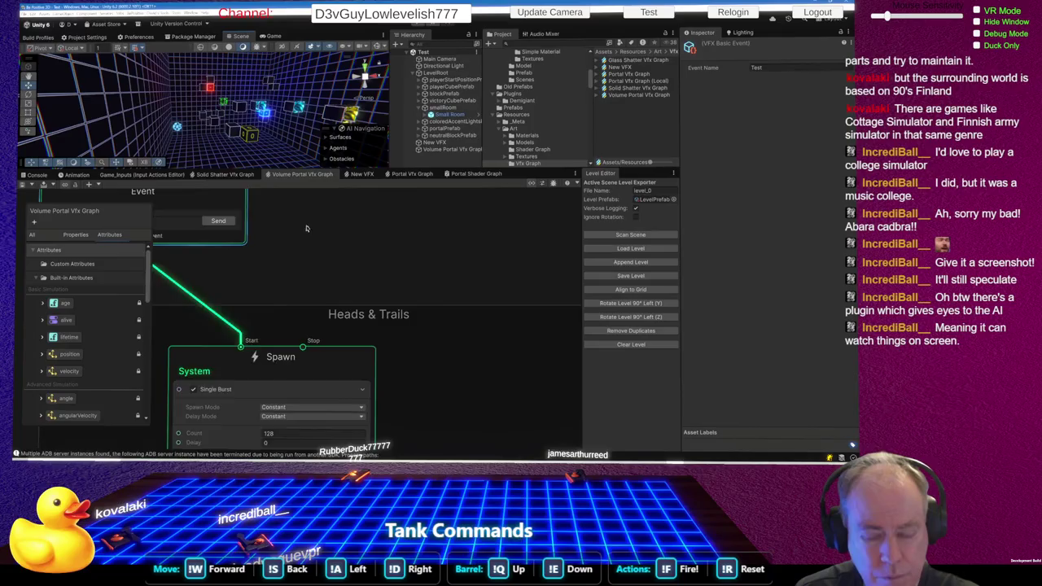
{"action": "scroll", "coordinate": [306, 228], "scroll_direction": "down", "scroll_amount": 10}
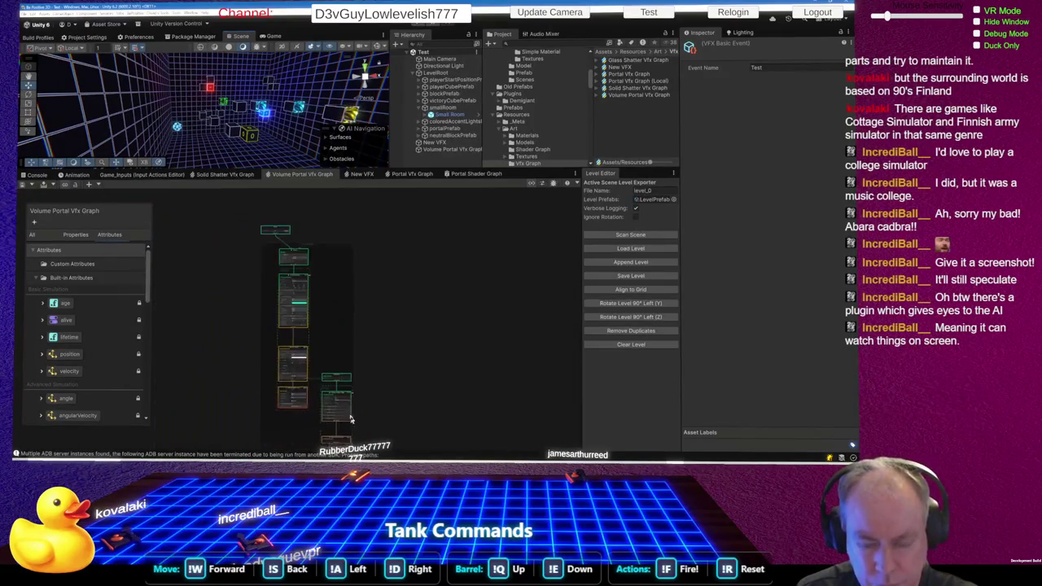
{"action": "scroll", "coordinate": [362, 434], "scroll_direction": "up", "scroll_amount": 10}
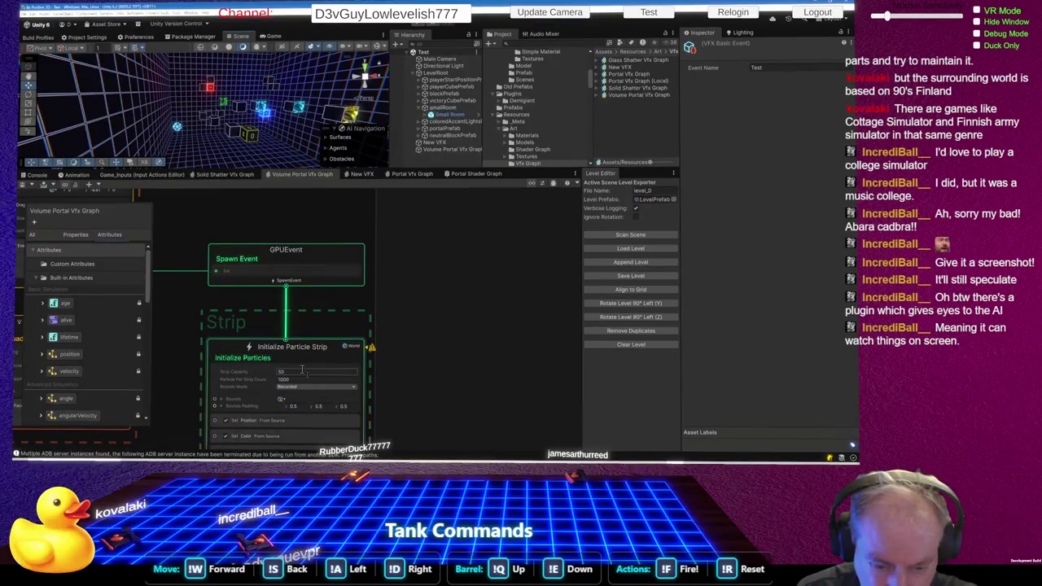
- Set Strip Capacity to 1000 and switch Initialize Particle Strip bounds mode to Automatic
{"action": "left_click", "coordinate": [290, 374]}
{"action": "type", "text": "000"}
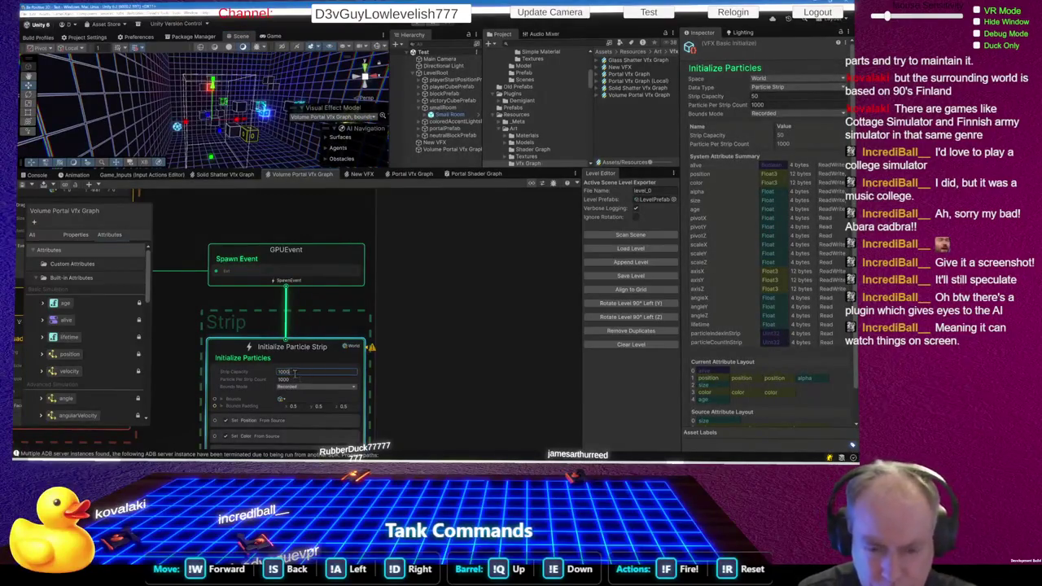
{"action": "scroll", "coordinate": [326, 350], "scroll_direction": "down", "scroll_amount": 3}
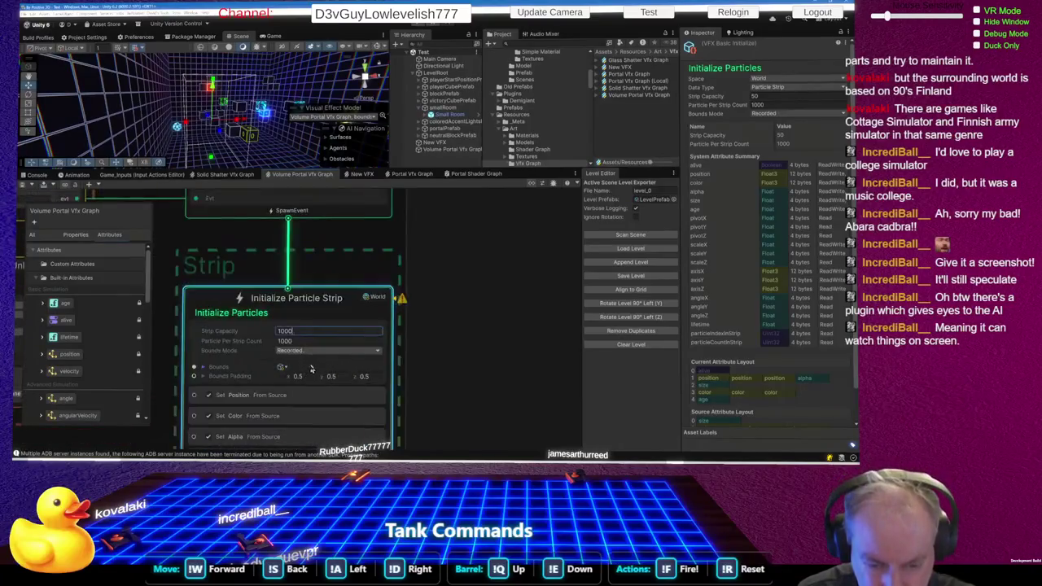
{"action": "scroll", "coordinate": [301, 374], "scroll_direction": "up", "scroll_amount": 5}
{"action": "scroll", "coordinate": [224, 350], "scroll_direction": "down", "scroll_amount": 2}
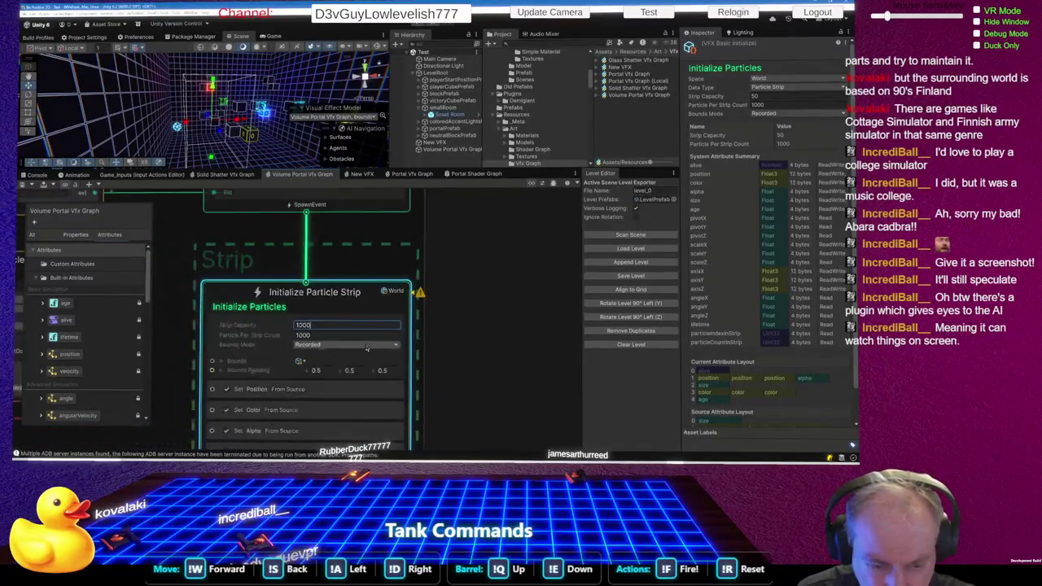
{"action": "left_click", "coordinate": [354, 345]}
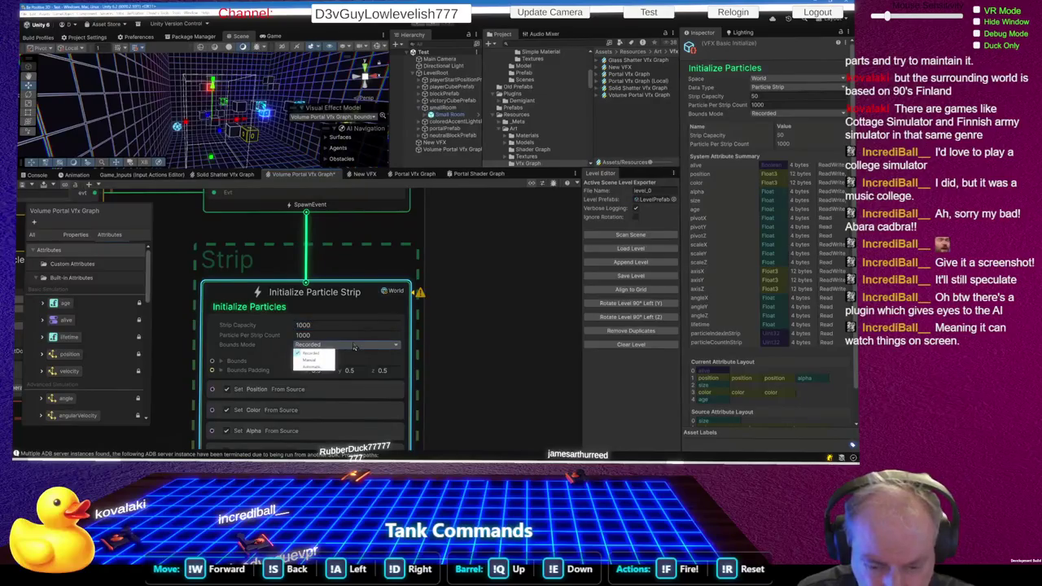
{"action": "left_click", "coordinate": [310, 370]}
- Change Initialize Particle's Bounds Mode from Recorded to Automatic, keeping capacity 1024
{"action": "scroll", "coordinate": [365, 299], "scroll_direction": "down", "scroll_amount": 4}
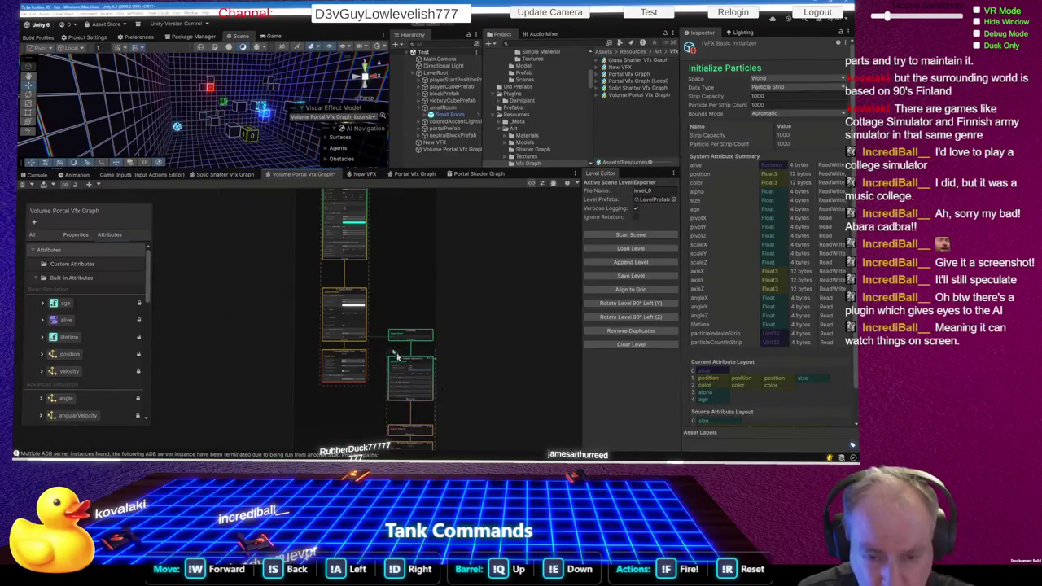
{"action": "scroll", "coordinate": [365, 298], "scroll_direction": "up", "scroll_amount": 3}
{"action": "scroll", "coordinate": [334, 308], "scroll_direction": "down", "scroll_amount": 5}
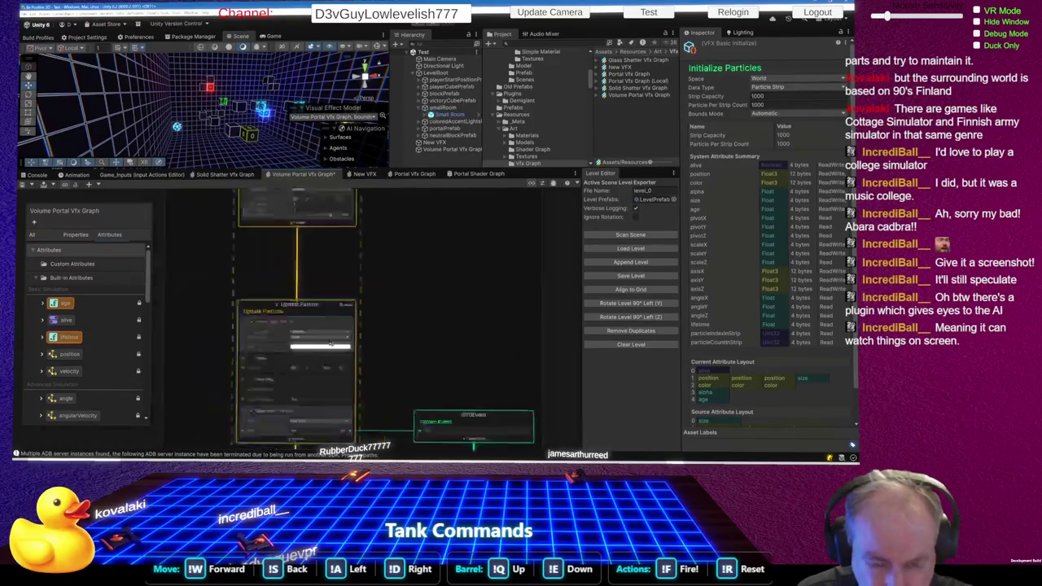
{"action": "scroll", "coordinate": [324, 311], "scroll_direction": "up", "scroll_amount": 2}
{"action": "scroll", "coordinate": [317, 305], "scroll_direction": "down", "scroll_amount": 4}
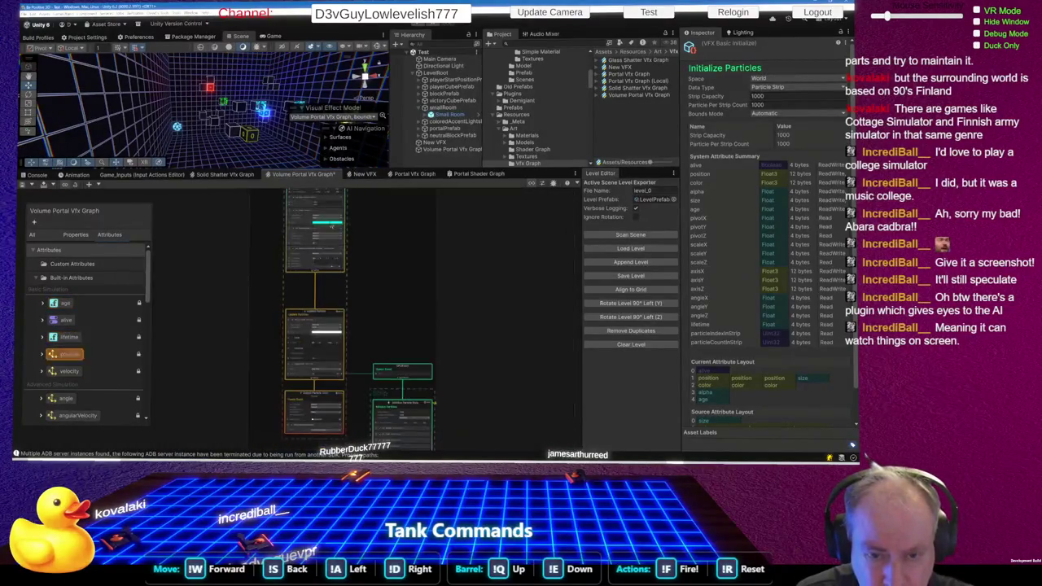
{"action": "scroll", "coordinate": [311, 300], "scroll_direction": "up", "scroll_amount": 6}
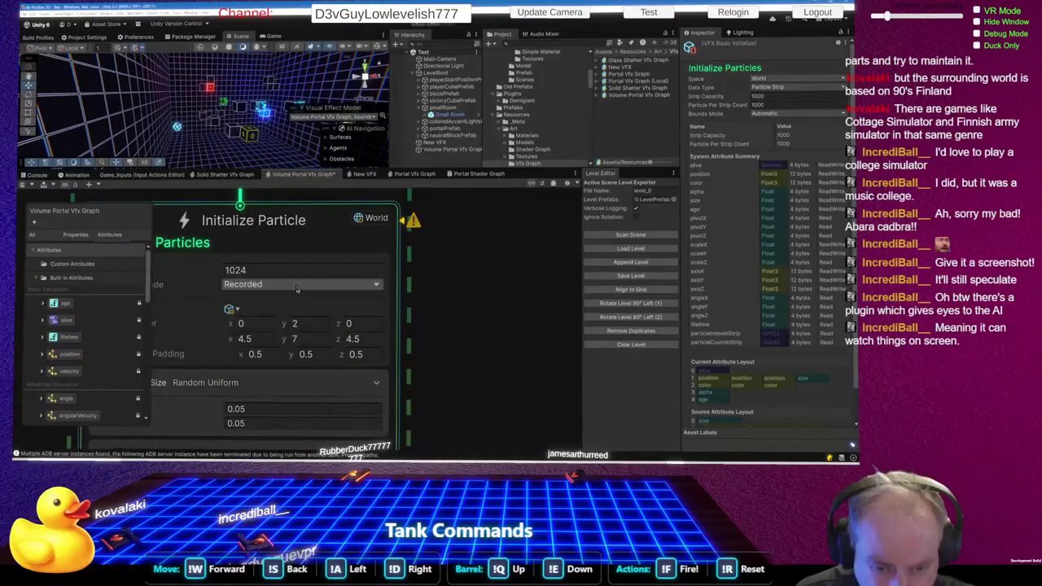
{"action": "left_click", "coordinate": [242, 290]}
{"action": "left_click", "coordinate": [245, 309]}
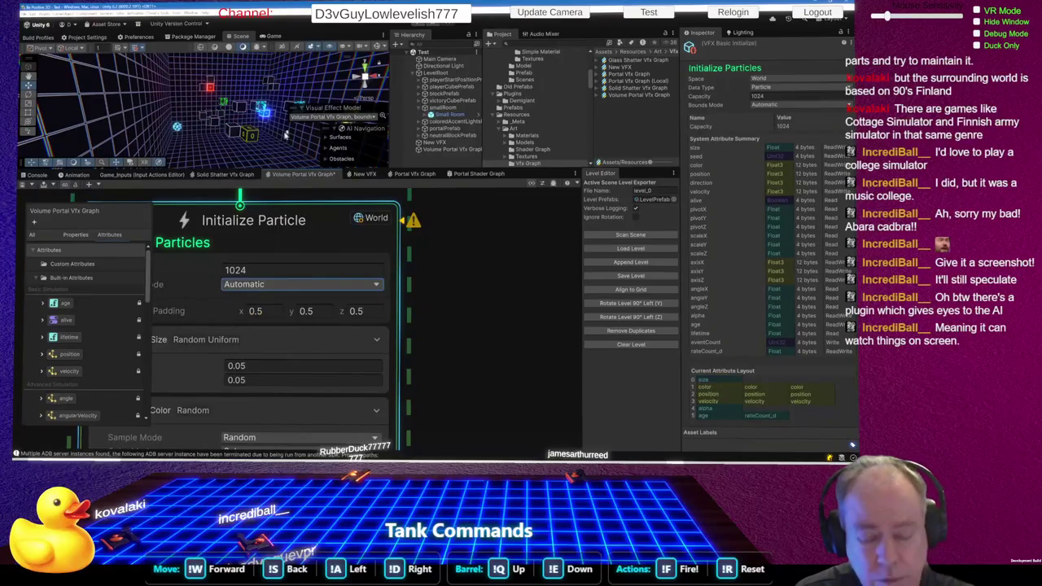
{"action": "scroll", "coordinate": [252, 144], "scroll_direction": "down", "scroll_amount": 5}
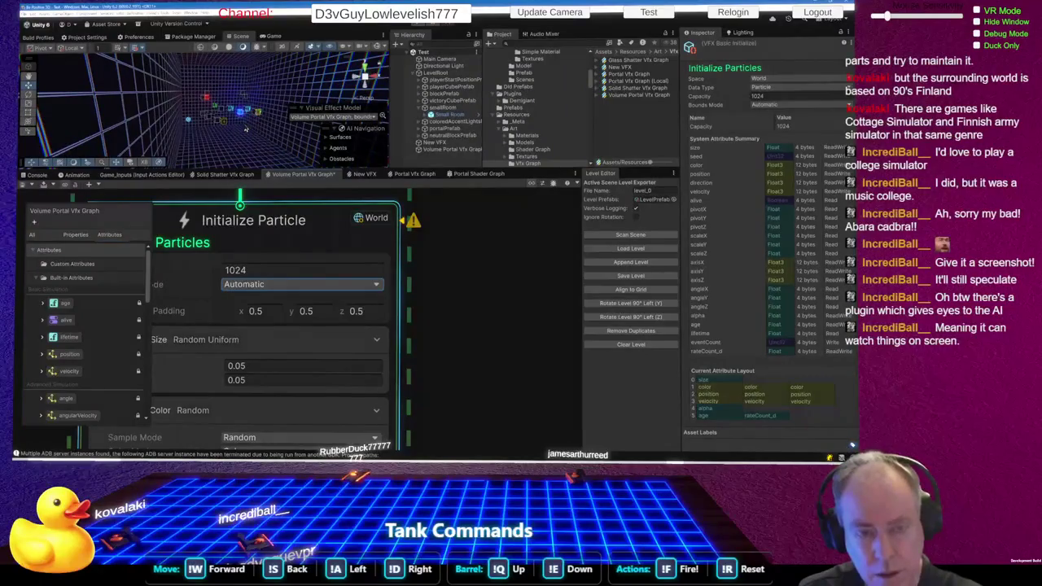
{"action": "scroll", "coordinate": [244, 201], "scroll_direction": "down", "scroll_amount": 8}
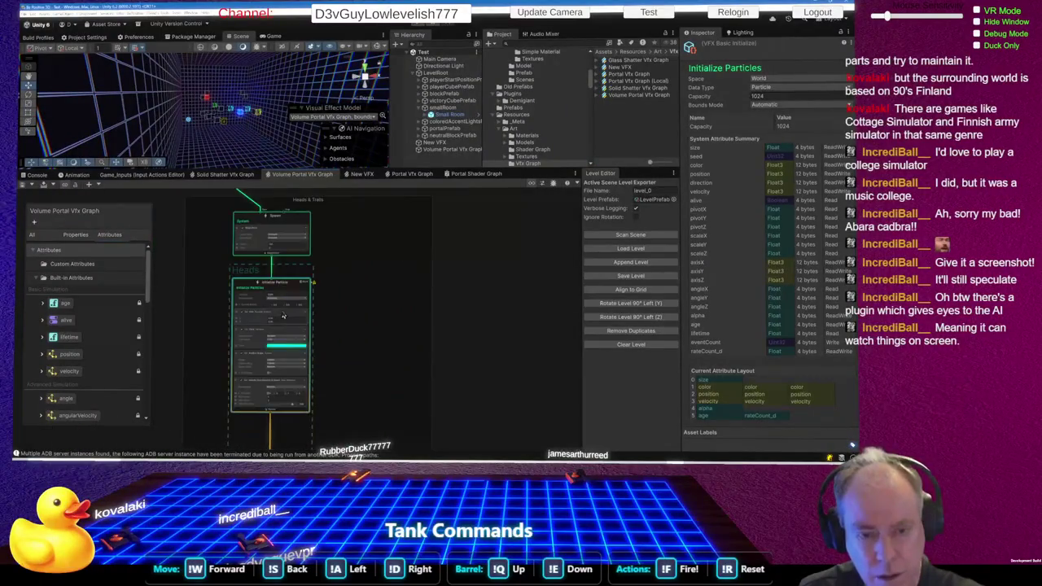
{"action": "scroll", "coordinate": [262, 199], "scroll_direction": "up", "scroll_amount": 6}
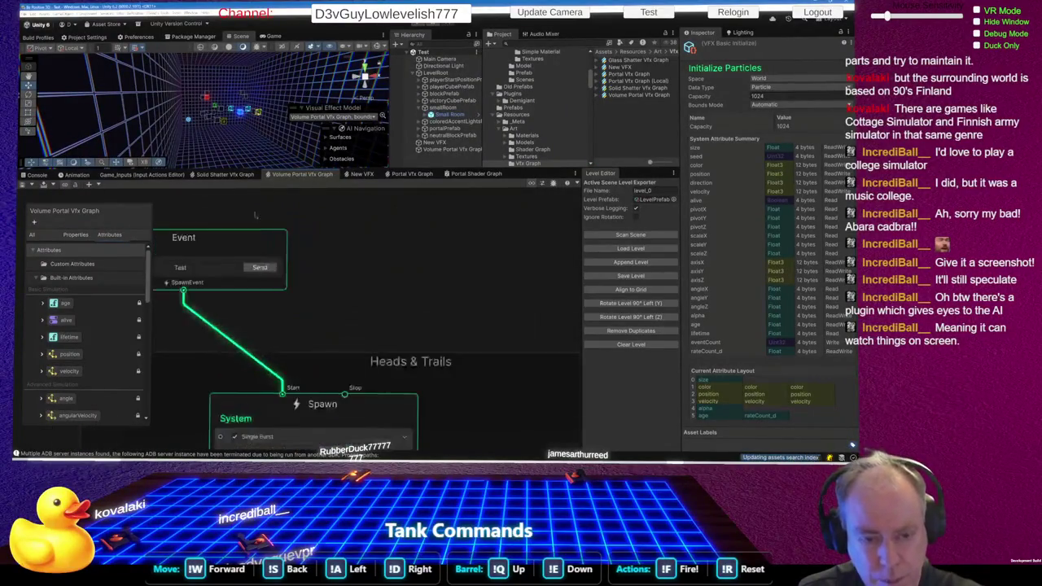
- Send the Test event to preview the portal with Automatic bounds
{"action": "left_click", "coordinate": [259, 268]}
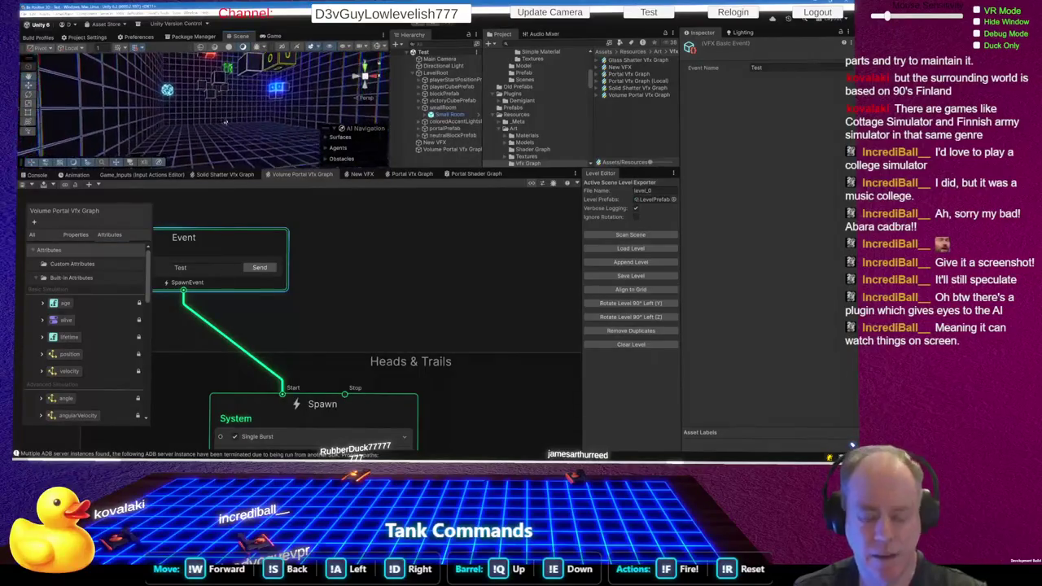
{"action": "scroll", "coordinate": [340, 387], "scroll_direction": "down", "scroll_amount": 5}
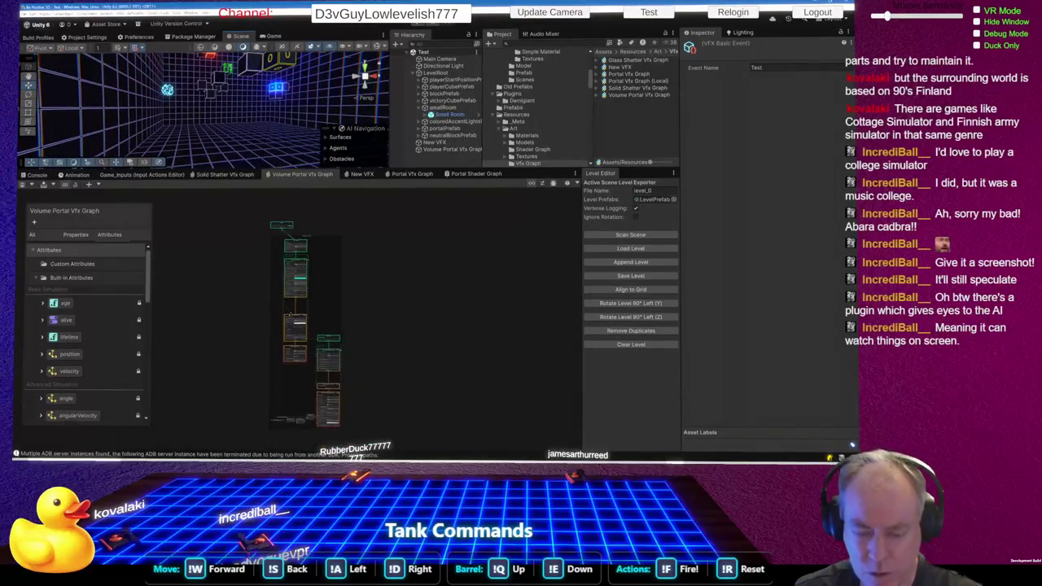
{"action": "scroll", "coordinate": [340, 387], "scroll_direction": "up", "scroll_amount": 8}
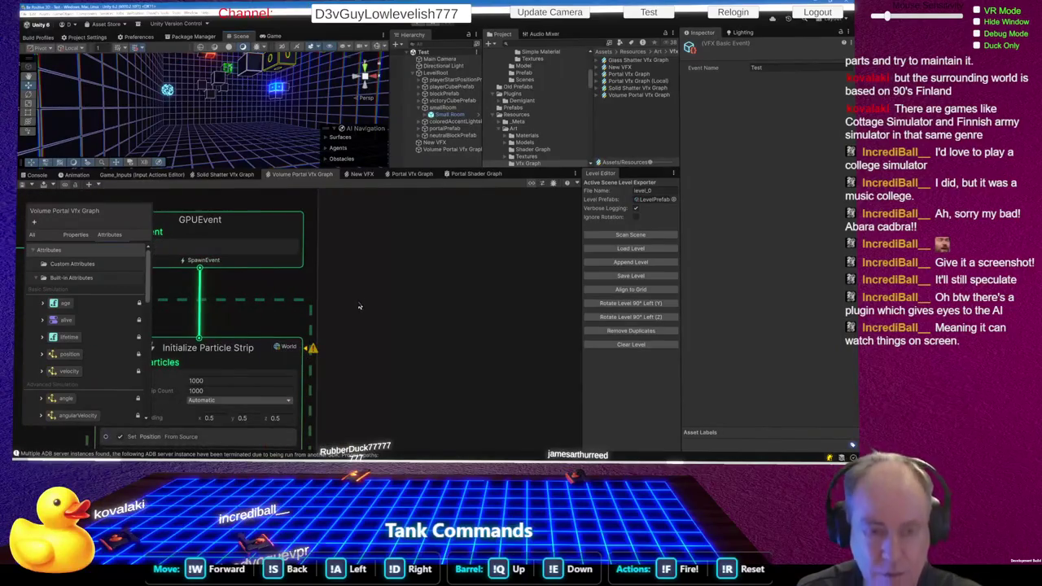
- Delete Set Age from Initialize Particle Strip, leaving Position, Color, Alpha and Size blocks
{"action": "scroll", "coordinate": [359, 306], "scroll_direction": "down", "scroll_amount": 4}
{"action": "scroll", "coordinate": [307, 276], "scroll_direction": "up", "scroll_amount": 3}
{"action": "scroll", "coordinate": [305, 273], "scroll_direction": "up", "scroll_amount": 2}
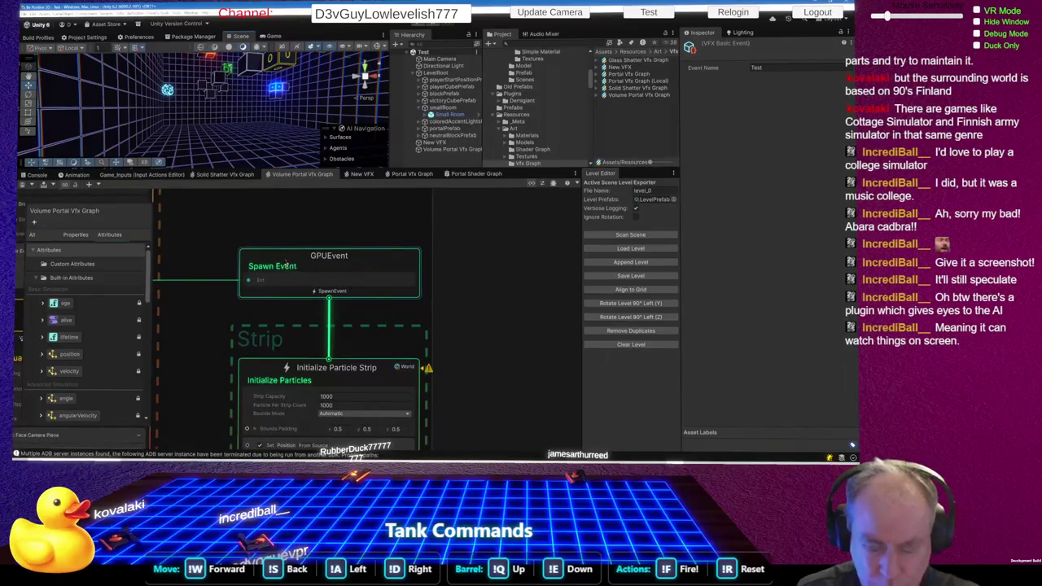
{"action": "scroll", "coordinate": [285, 256], "scroll_direction": "down", "scroll_amount": 4}
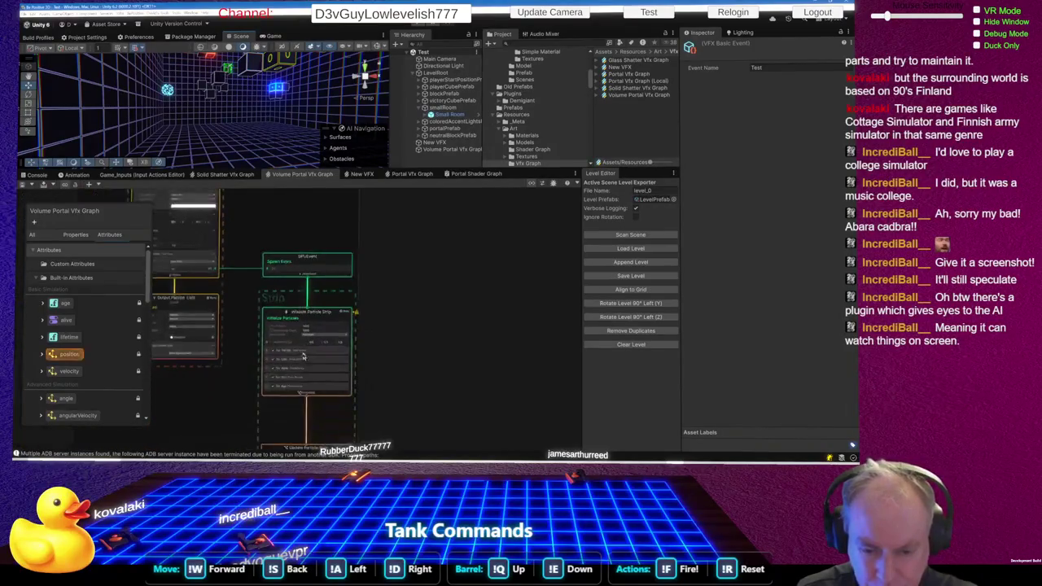
{"action": "scroll", "coordinate": [303, 341], "scroll_direction": "up", "scroll_amount": 4}
{"action": "scroll", "coordinate": [303, 341], "scroll_direction": "up", "scroll_amount": 1}
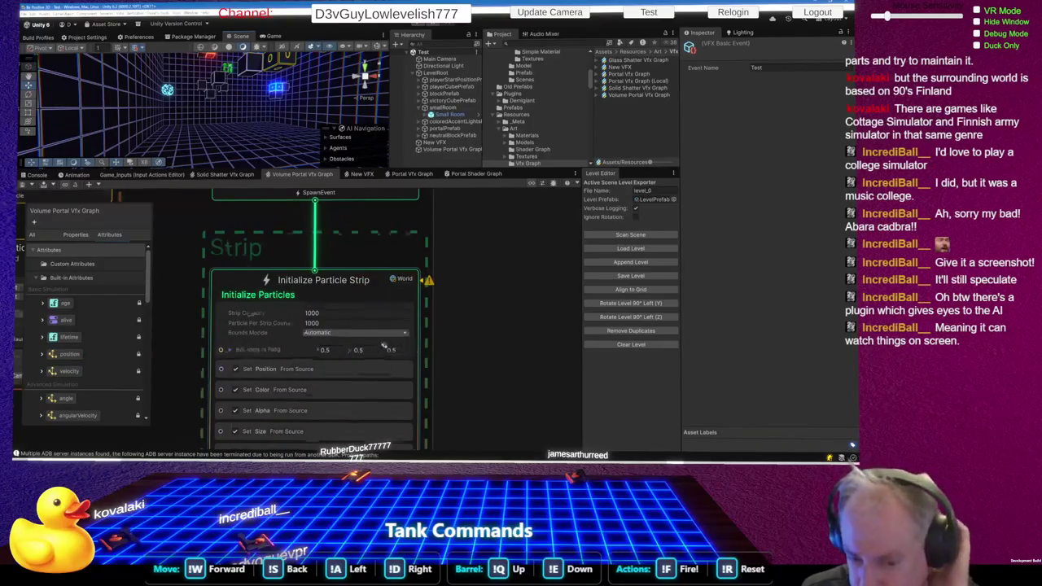
{"action": "scroll", "coordinate": [370, 328], "scroll_direction": "down", "scroll_amount": 2}
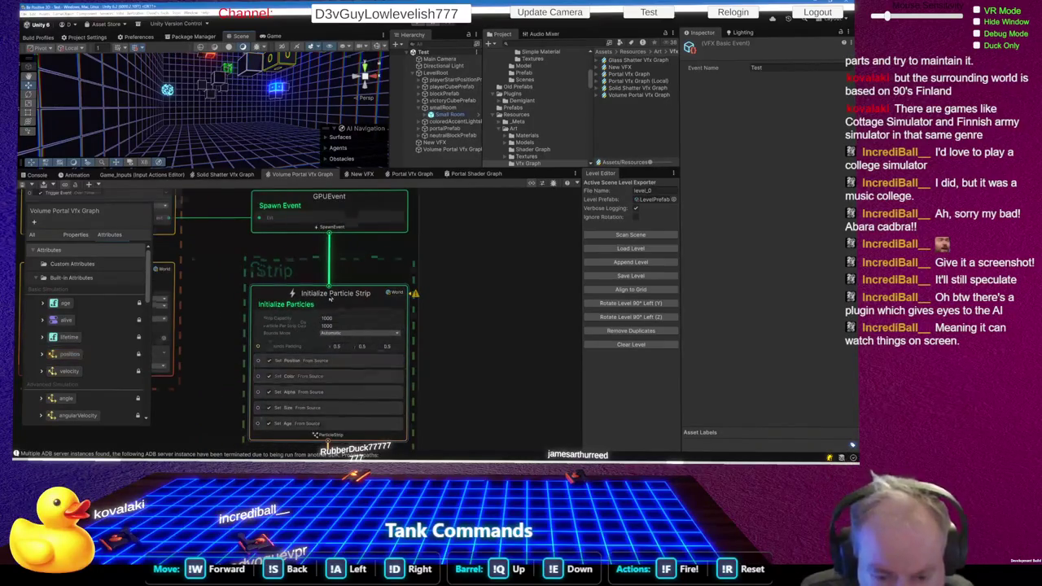
{"action": "scroll", "coordinate": [324, 368], "scroll_direction": "down", "scroll_amount": 1}
{"action": "scroll", "coordinate": [324, 368], "scroll_direction": "up", "scroll_amount": 3}
{"action": "scroll", "coordinate": [346, 318], "scroll_direction": "down", "scroll_amount": 1}
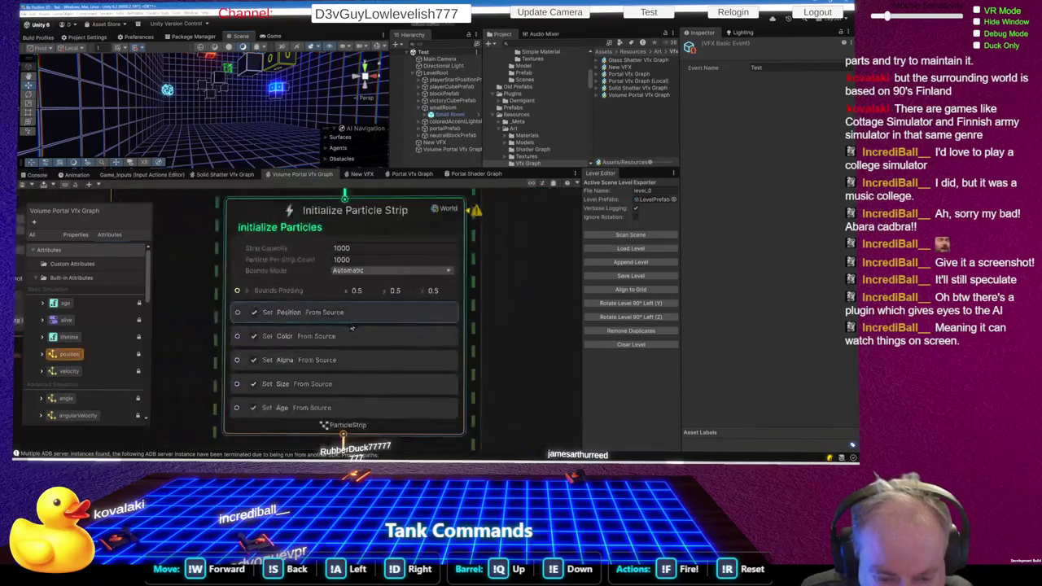
{"action": "scroll", "coordinate": [349, 312], "scroll_direction": "down", "scroll_amount": 1}
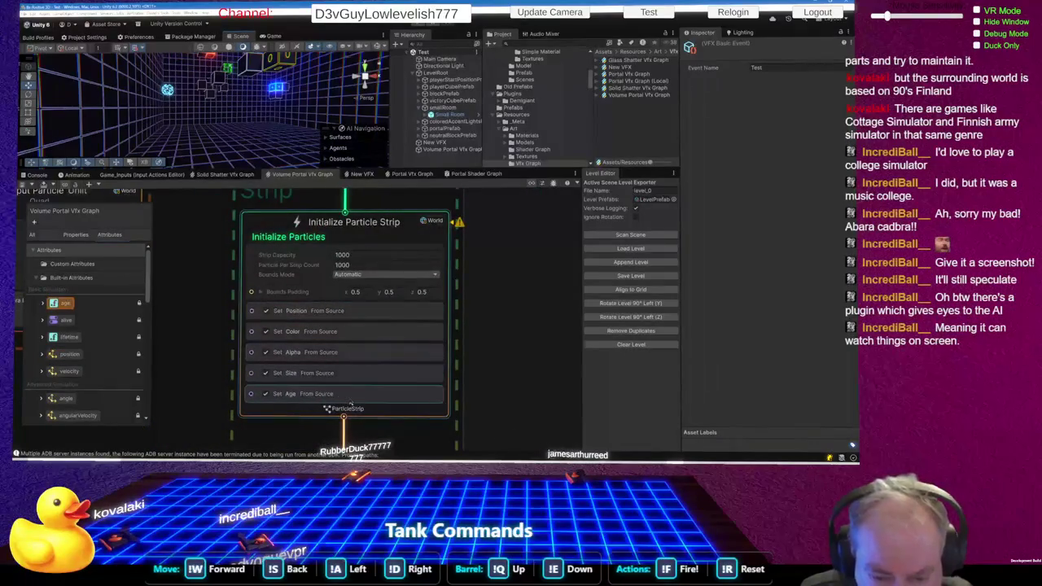
{"action": "right_click", "coordinate": [332, 396]}
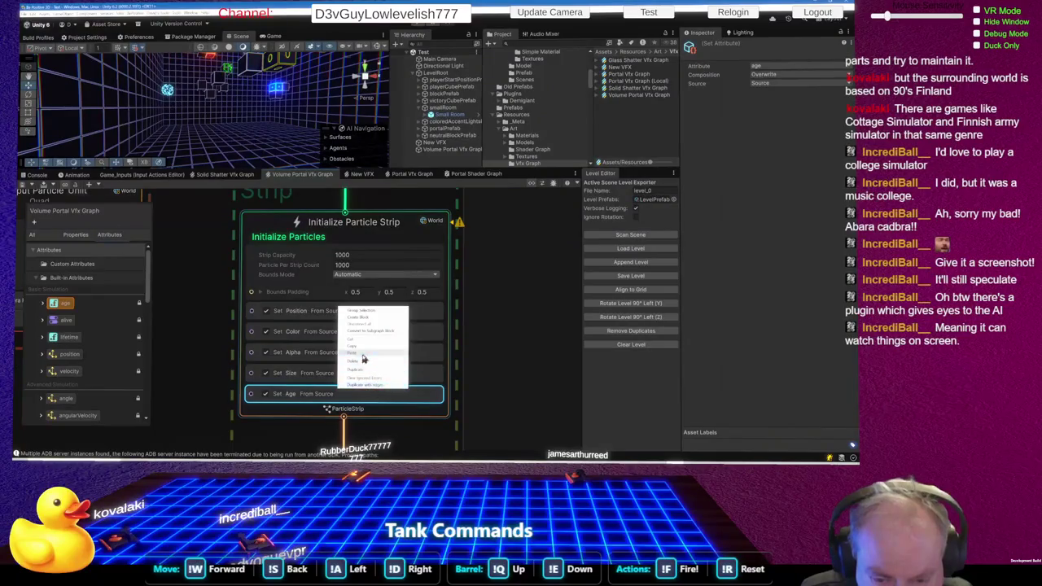
{"action": "left_click", "coordinate": [361, 363]}
{"action": "scroll", "coordinate": [358, 350], "scroll_direction": "down", "scroll_amount": 5}
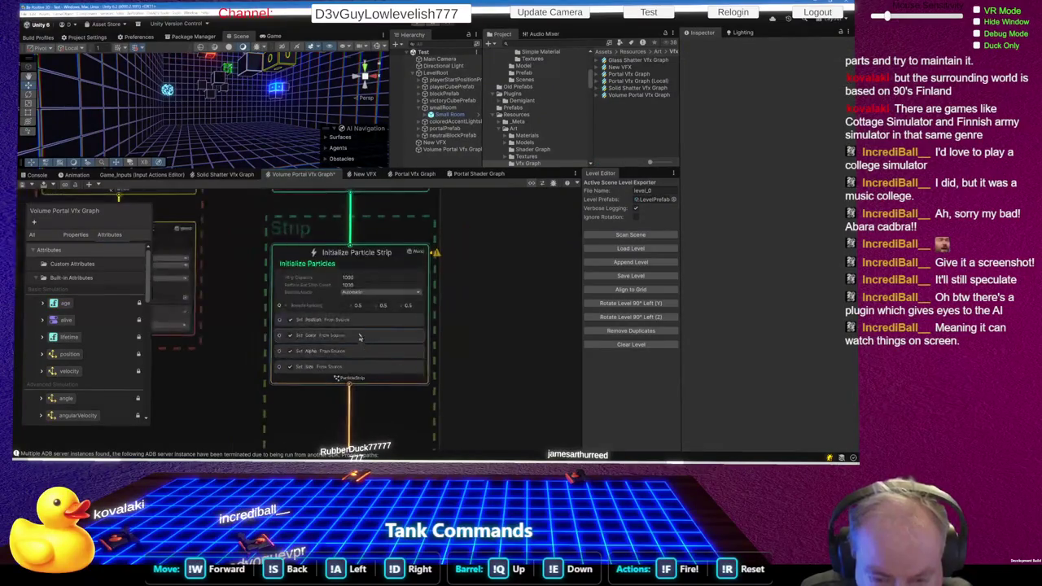
- Set the Multiply Color Over Life gradient's end alpha key to 255 so it stays opaque white
{"action": "scroll", "coordinate": [356, 330], "scroll_direction": "up", "scroll_amount": 5}
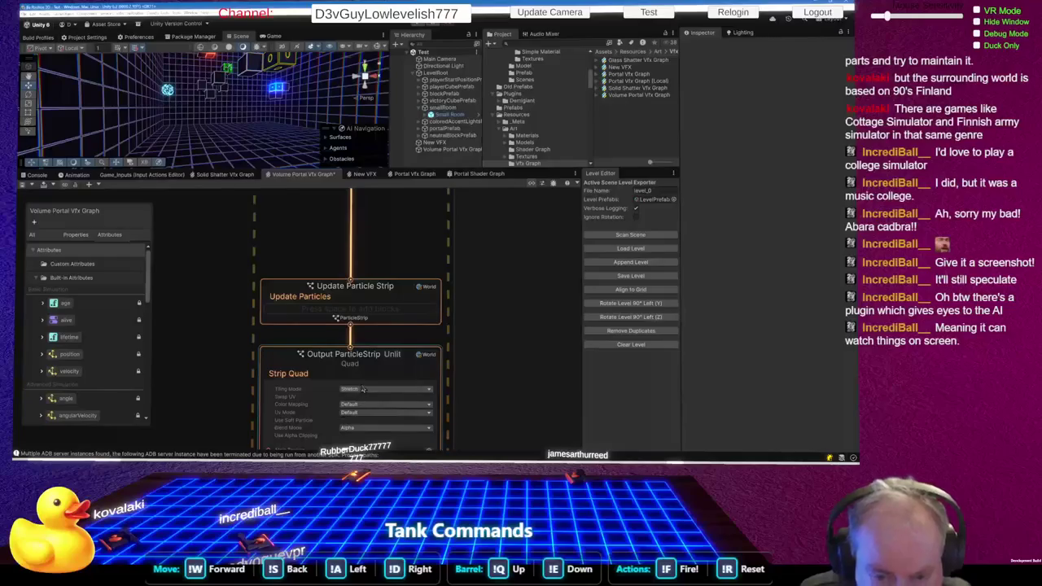
{"action": "scroll", "coordinate": [363, 374], "scroll_direction": "down", "scroll_amount": 3}
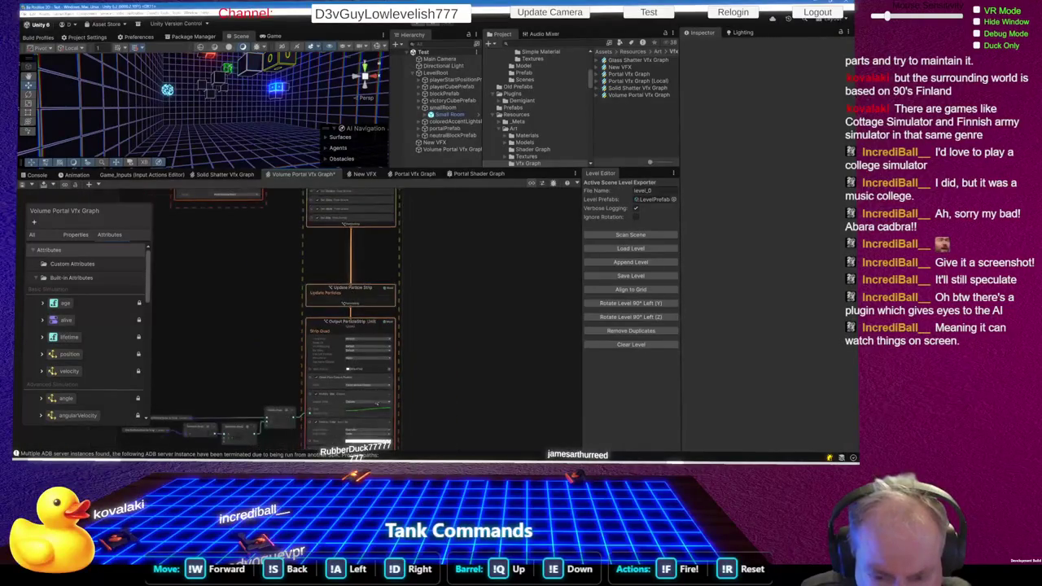
{"action": "scroll", "coordinate": [374, 425], "scroll_direction": "up", "scroll_amount": 4}
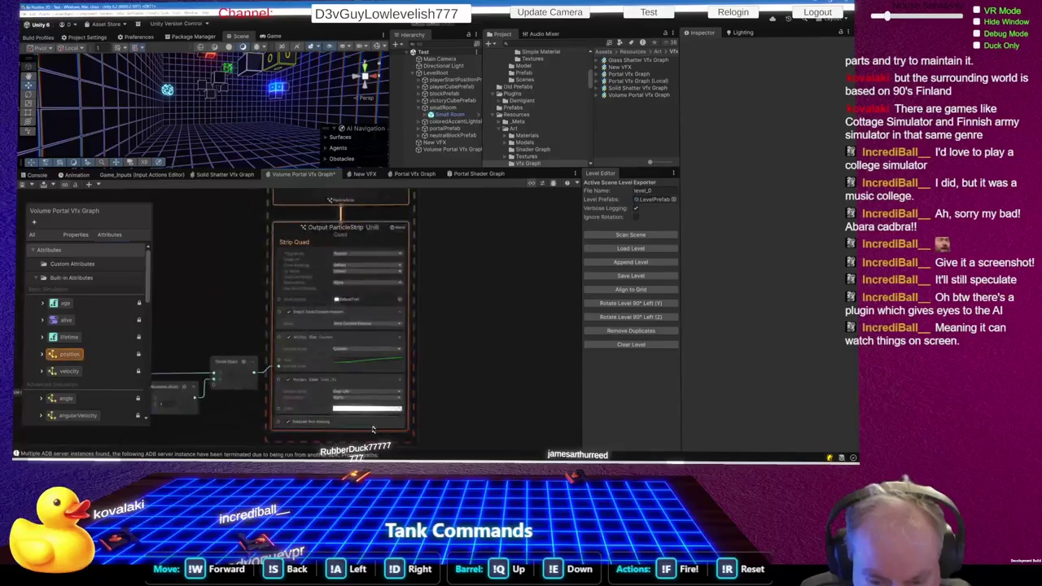
{"action": "left_click", "coordinate": [364, 400]}
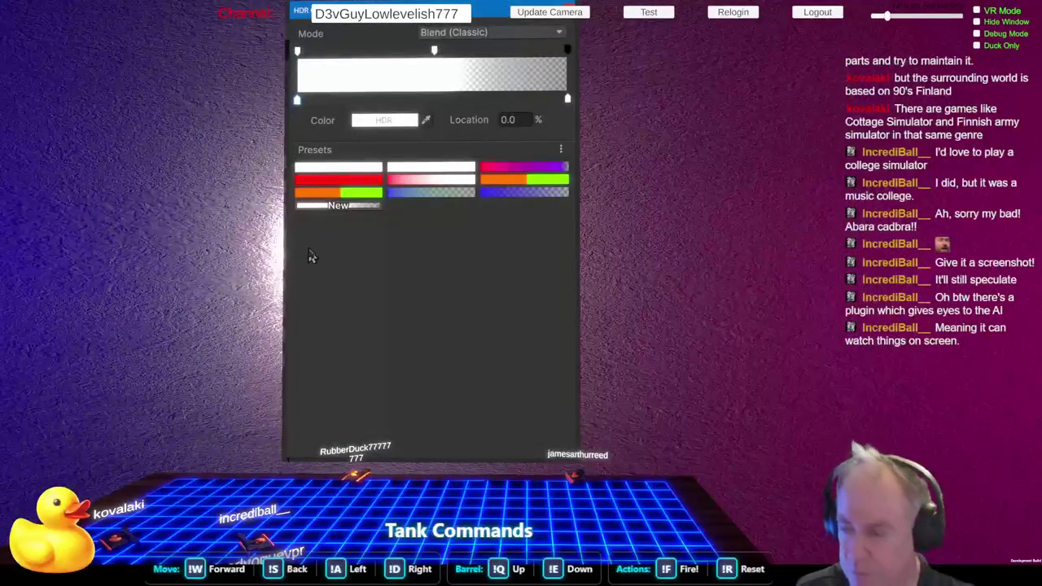
{"action": "left_click", "coordinate": [567, 53]}
{"action": "left_click_drag", "start_coordinate": [394, 123], "coordinate": [408, 130]}
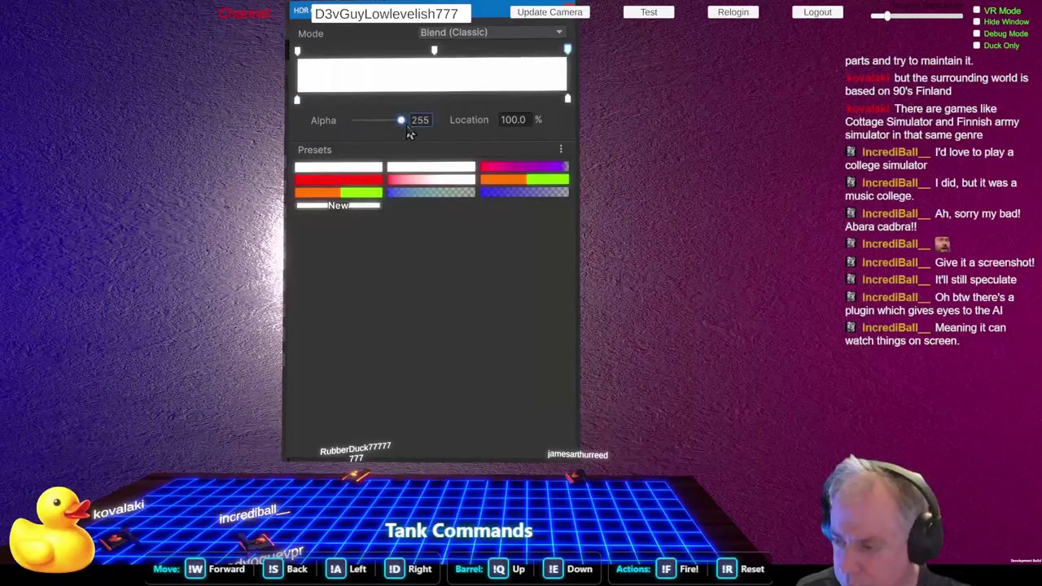
{"action": "key", "text": "Escape"}
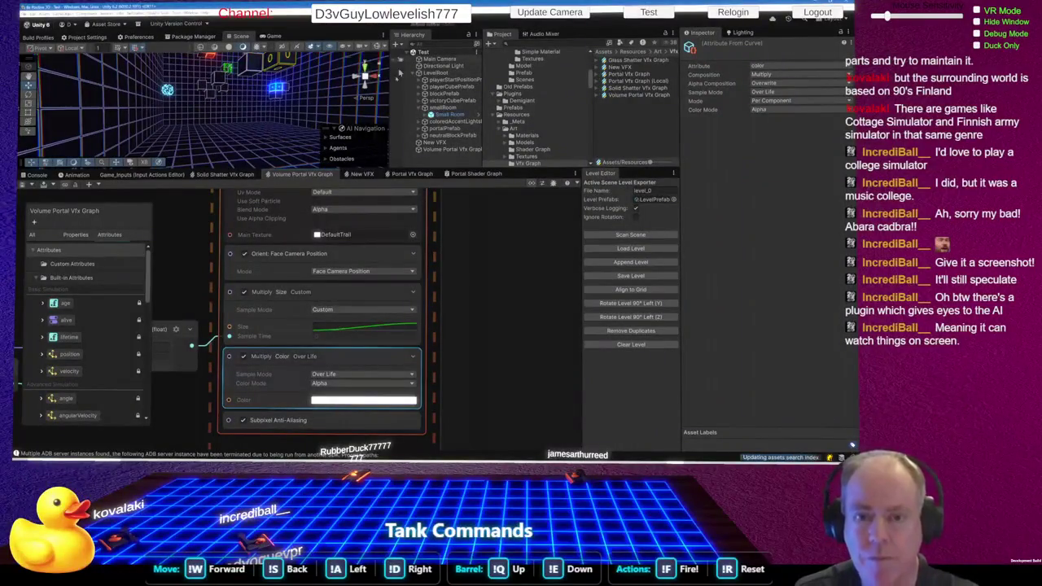
{"action": "scroll", "coordinate": [320, 347], "scroll_direction": "down", "scroll_amount": 6}
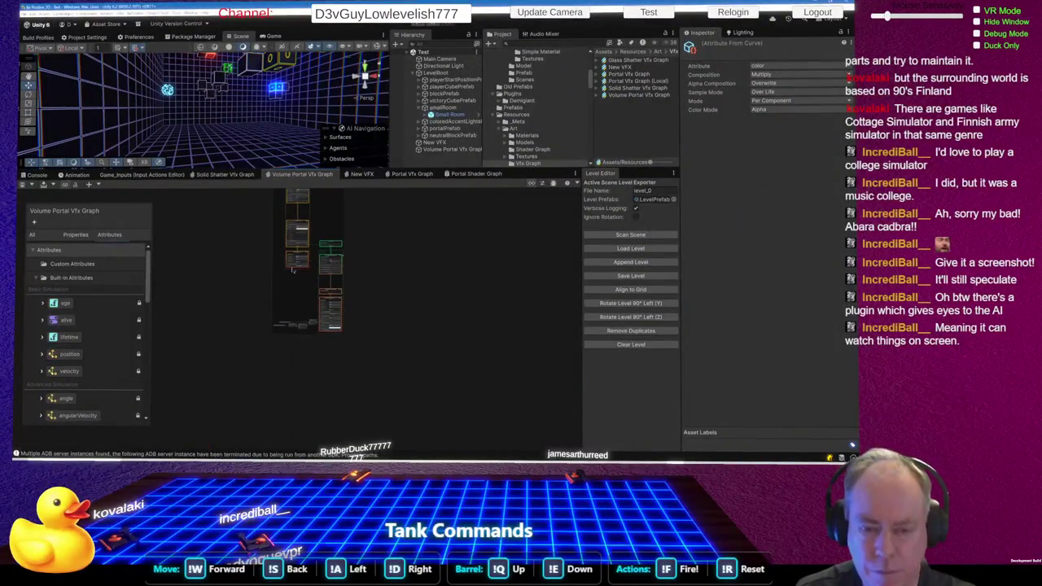
{"action": "scroll", "coordinate": [316, 232], "scroll_direction": "up", "scroll_amount": 5}
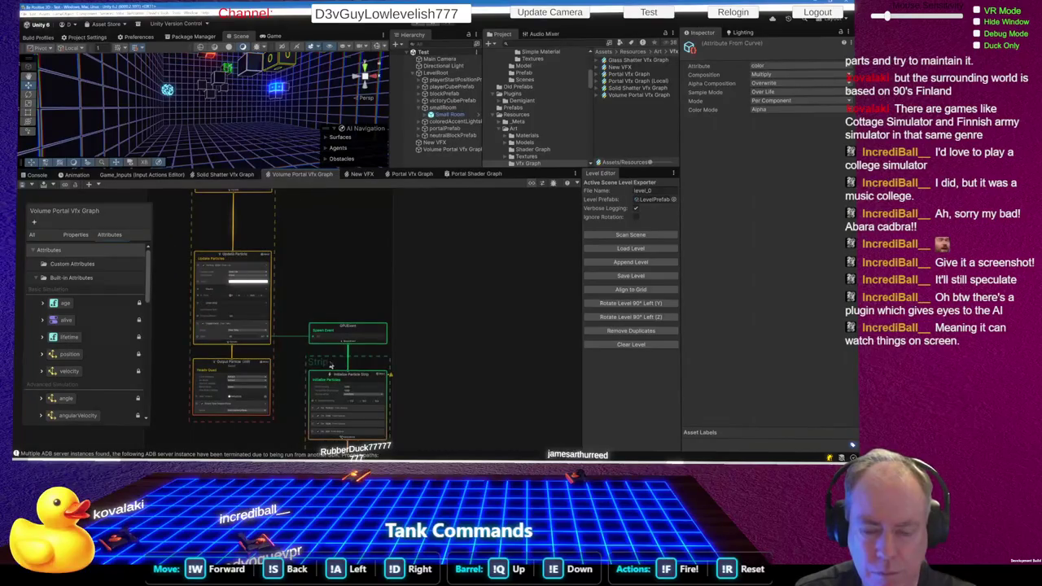
- Replay the Test event and frame the portal's cyan trail columns in the Scene view
{"action": "scroll", "coordinate": [326, 350], "scroll_direction": "down", "scroll_amount": 5}
{"action": "scroll", "coordinate": [292, 266], "scroll_direction": "up", "scroll_amount": 6}
{"action": "left_click", "coordinate": [287, 269]}
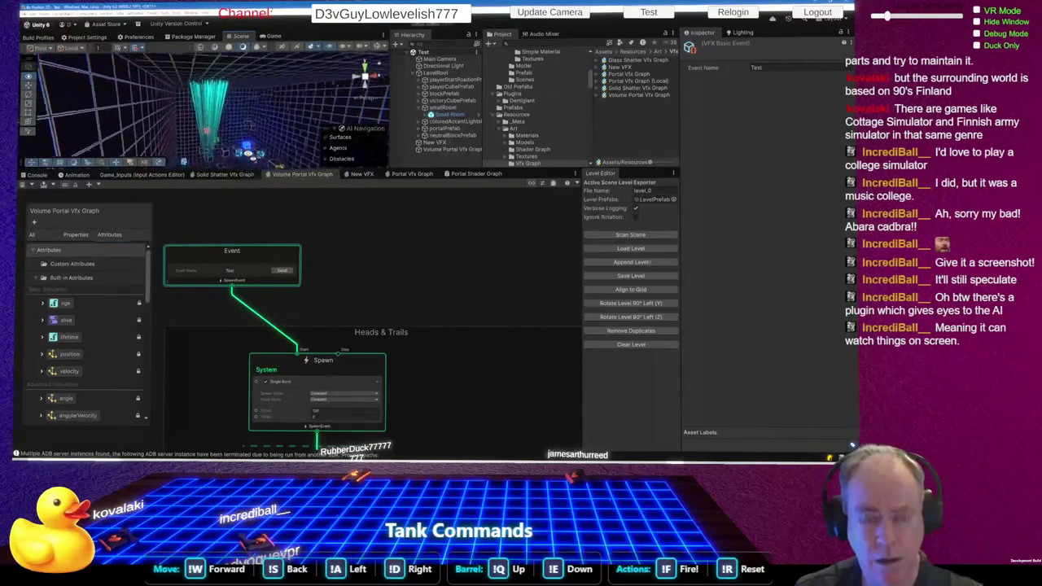
{"action": "scroll", "coordinate": [248, 153], "scroll_direction": "up", "scroll_amount": 2}
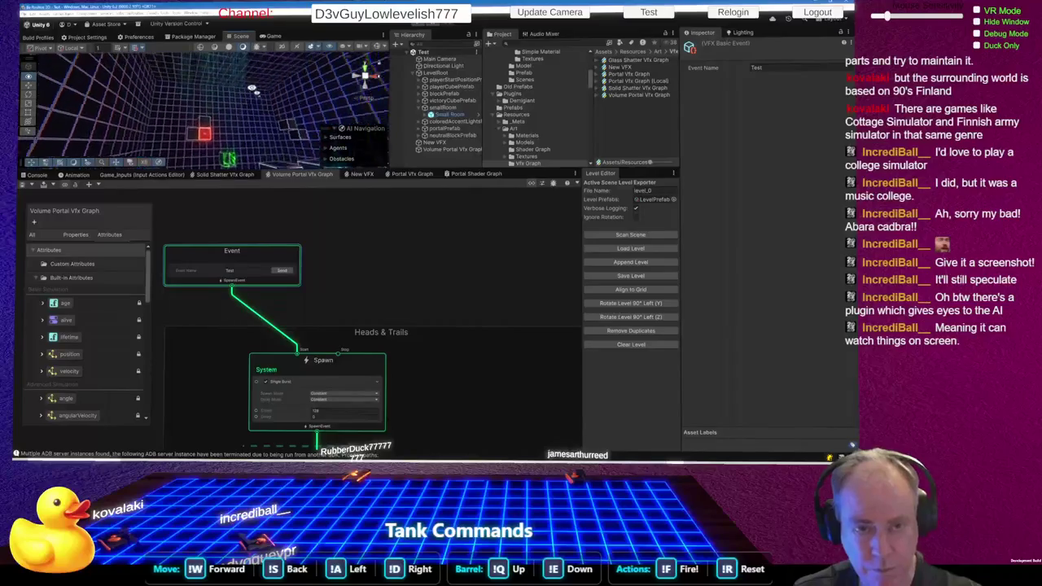
{"action": "scroll", "coordinate": [366, 326], "scroll_direction": "up", "scroll_amount": 1}
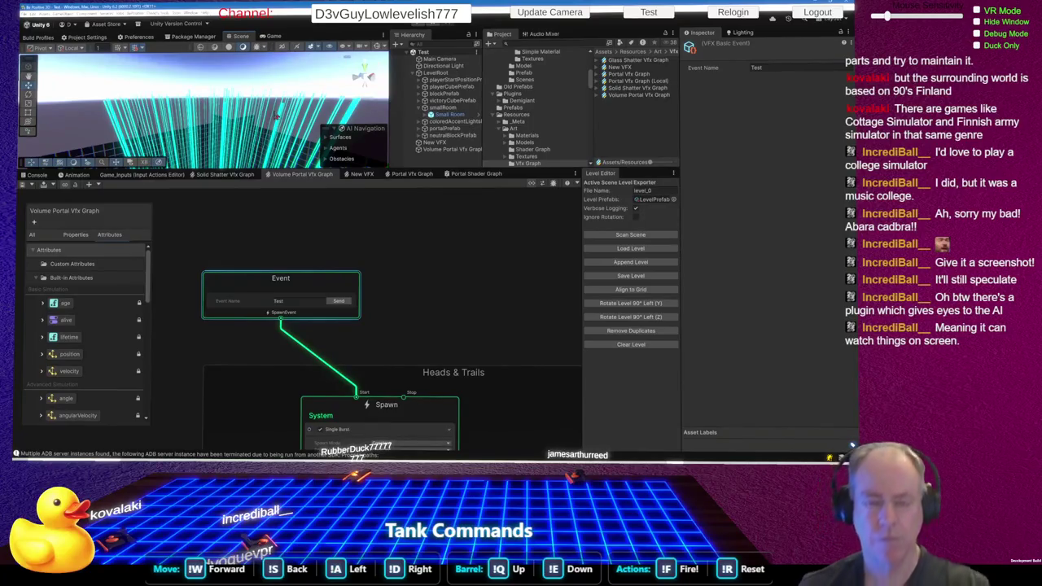
{"action": "left_click_drag", "start_coordinate": [265, 112], "coordinate": [233, 53]}
{"action": "key", "text": "f"}
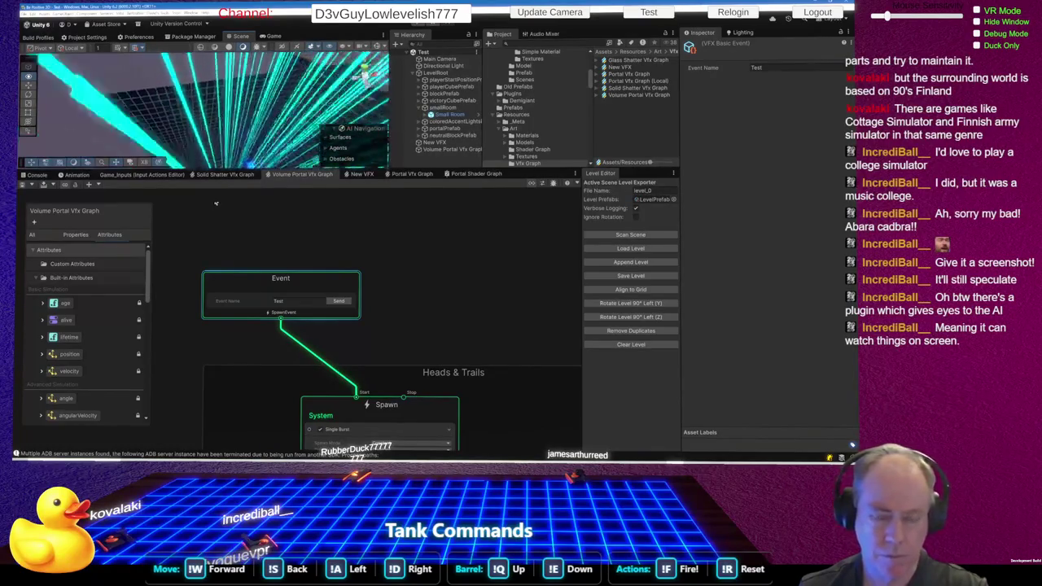
{"action": "left_click", "coordinate": [313, 277]}
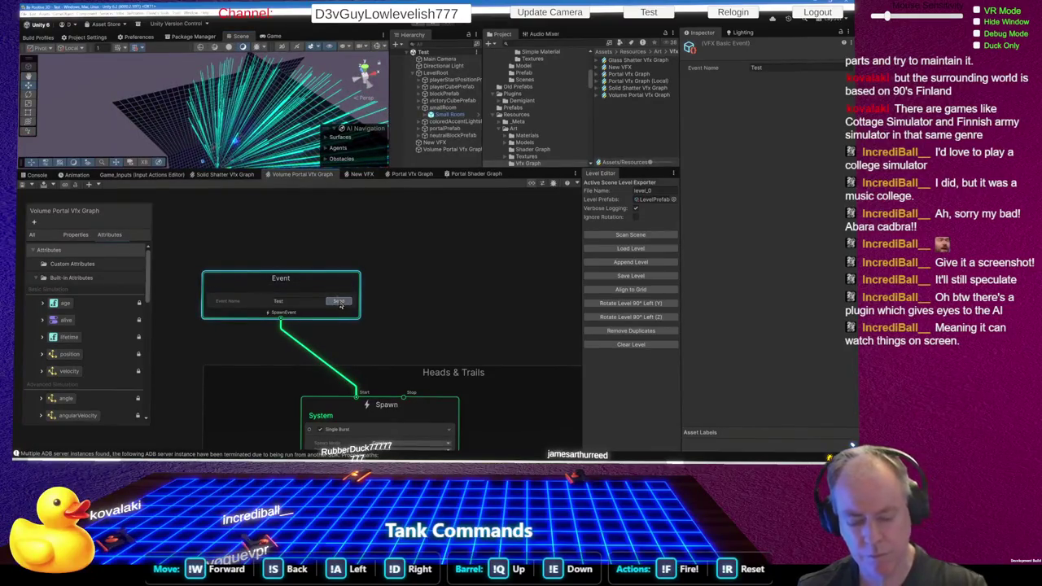
- Replay the Test event on the Event node, dismissing the stray node action menus
{"action": "left_click", "coordinate": [339, 301]}
{"action": "right_click", "coordinate": [347, 319]}
{"action": "key", "text": "Escape"}
{"action": "right_click", "coordinate": [396, 307]}
{"action": "key", "text": "Escape"}
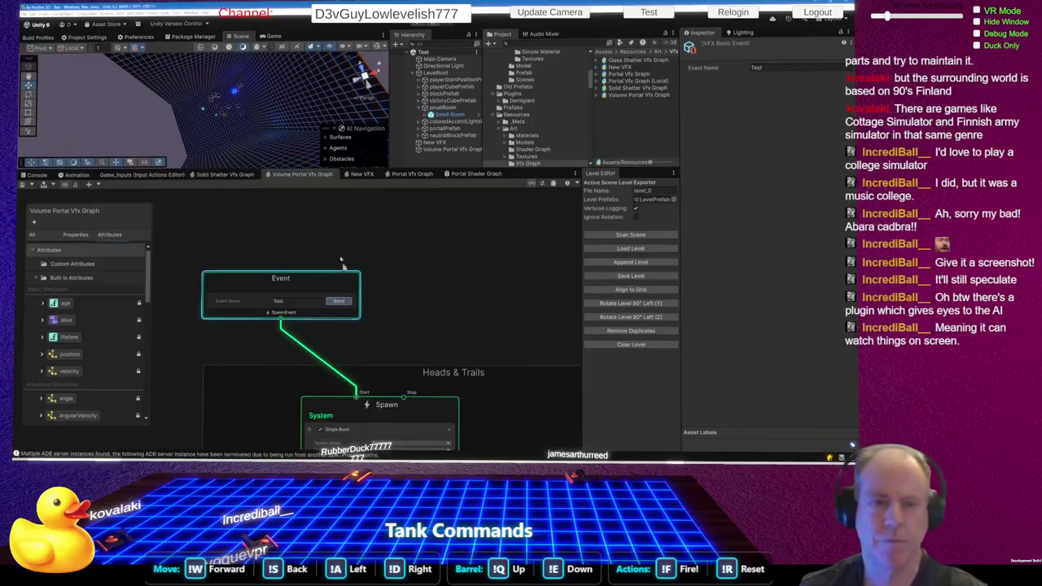
- Orbit the Scene view around the portal to watch the cyan trails rise above it
{"action": "left_click_drag", "start_coordinate": [289, 70], "coordinate": [236, 86]}
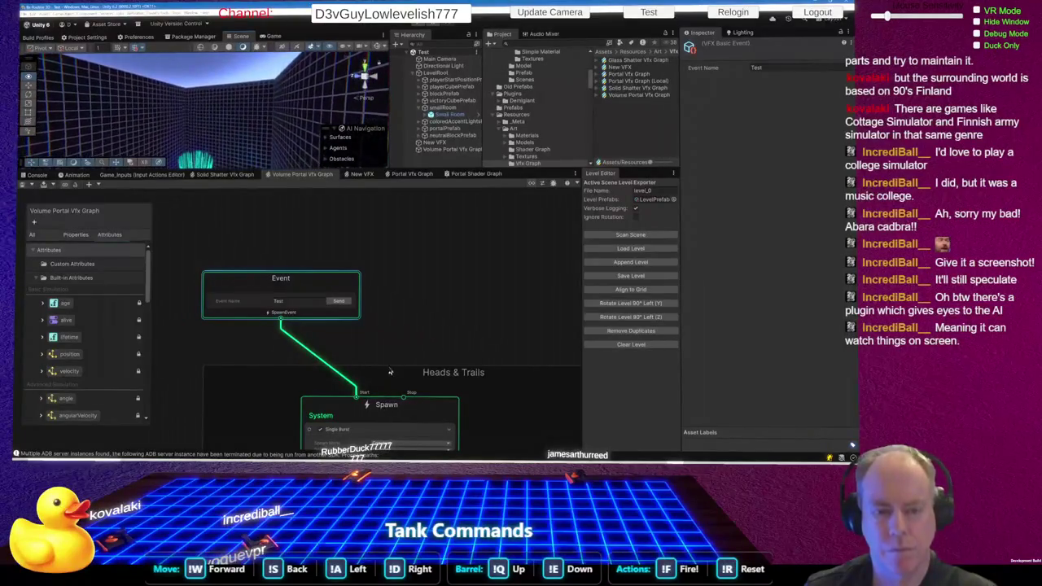
{"action": "mouse_move", "coordinate": [218, 133]}
{"action": "left_mouse_down"}
{"action": "mouse_move", "coordinate": [195, 136]}
{"action": "mouse_move", "coordinate": [185, 158]}
{"action": "mouse_move", "coordinate": [196, 223]}
{"action": "mouse_move", "coordinate": [187, 99]}
{"action": "mouse_move", "coordinate": [179, 155]}
{"action": "left_mouse_up"}
{"action": "mouse_move", "coordinate": [175, 399]}
{"action": "left_mouse_down"}
{"action": "mouse_move", "coordinate": [175, 425]}
{"action": "mouse_move", "coordinate": [186, 16]}
{"action": "mouse_move", "coordinate": [180, 407]}
{"action": "left_mouse_up"}
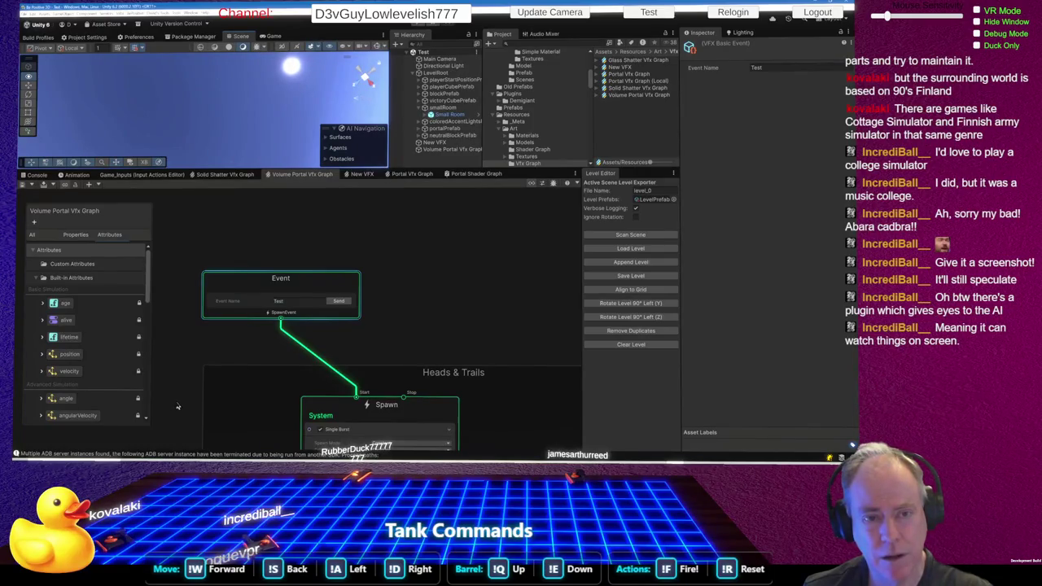
{"action": "mouse_move", "coordinate": [178, 405]}
{"action": "left_mouse_down"}
{"action": "mouse_move", "coordinate": [184, 448]}
{"action": "mouse_move", "coordinate": [247, 289]}
{"action": "mouse_move", "coordinate": [250, 303]}
{"action": "left_mouse_up"}
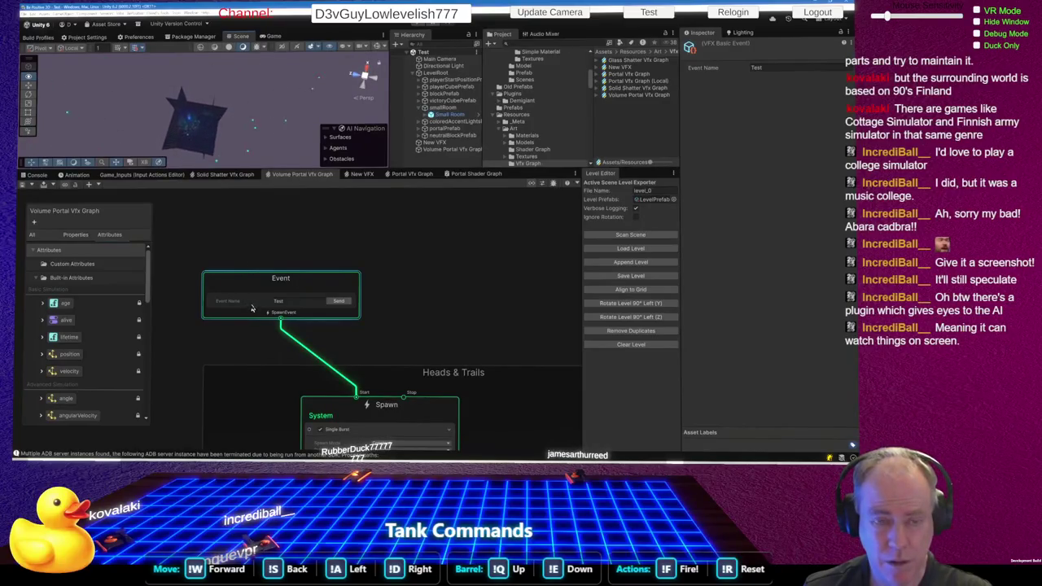
{"action": "left_click_drag", "start_coordinate": [252, 302], "coordinate": [248, 250]}
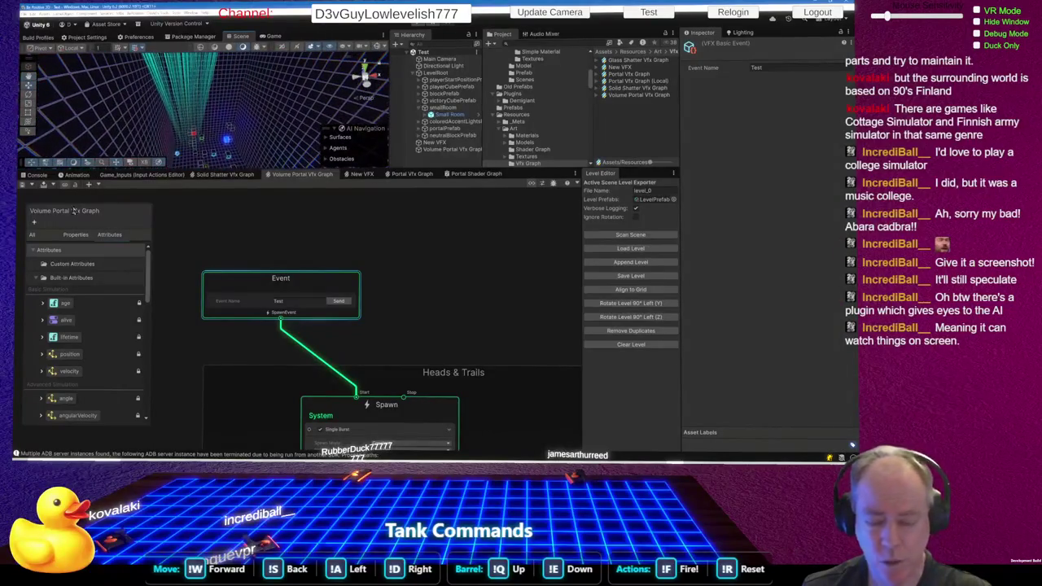
- Set Particle Per Strip Count to 12 in Initialize Particle Strip and save the graph
{"action": "scroll", "coordinate": [306, 223], "scroll_direction": "down", "scroll_amount": 10}
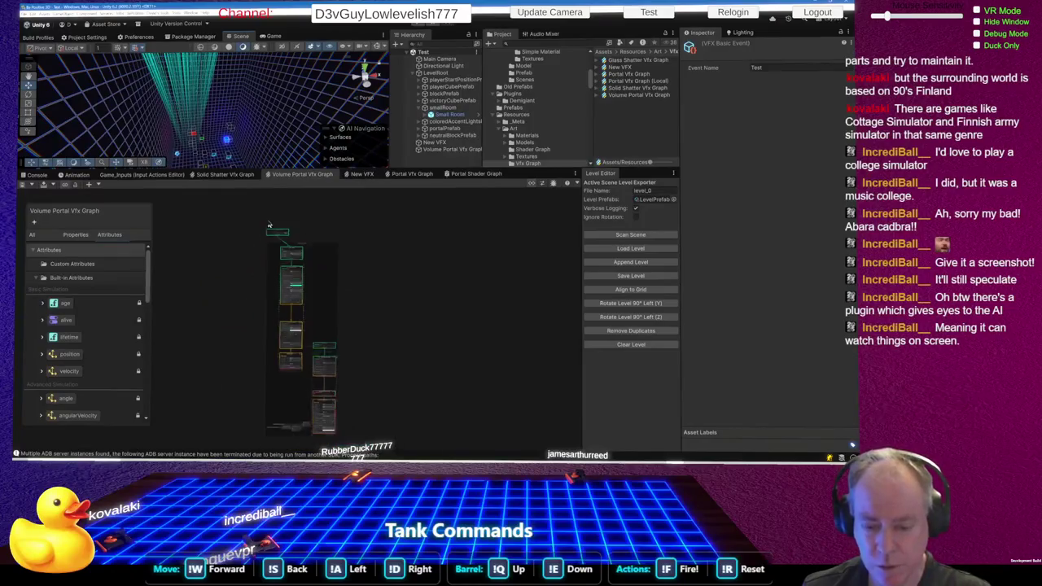
{"action": "scroll", "coordinate": [261, 242], "scroll_direction": "up", "scroll_amount": 10}
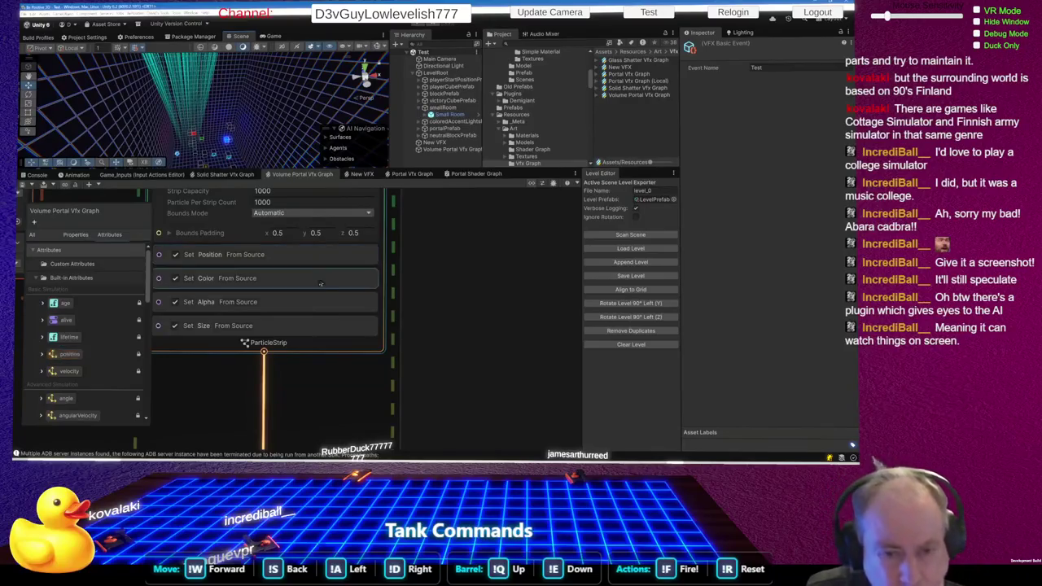
{"action": "scroll", "coordinate": [320, 267], "scroll_direction": "down", "scroll_amount": 2}
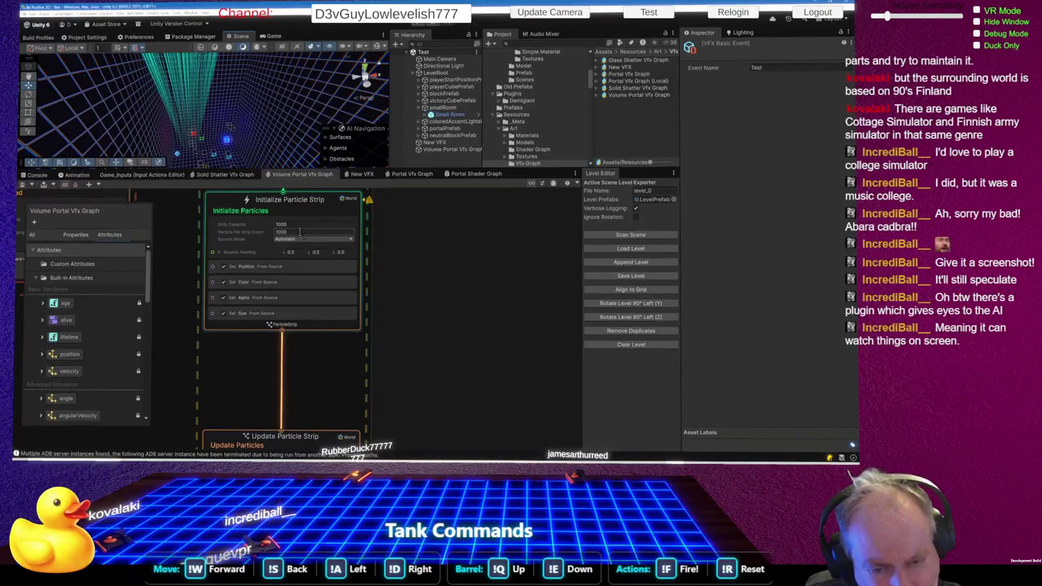
{"action": "left_click", "coordinate": [299, 232]}
{"action": "type", "text": "10"}
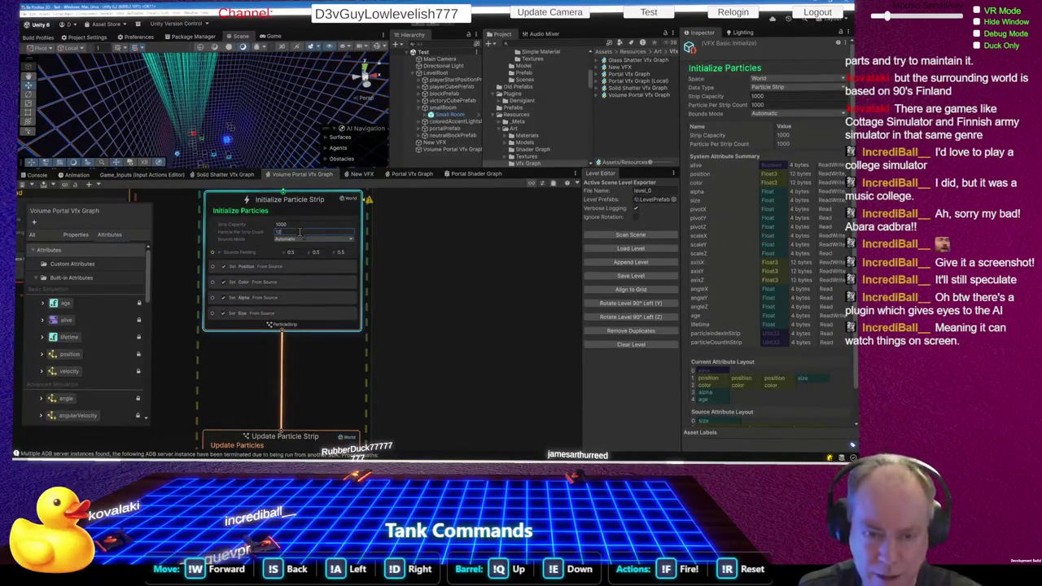
{"action": "left_click", "coordinate": [328, 360]}
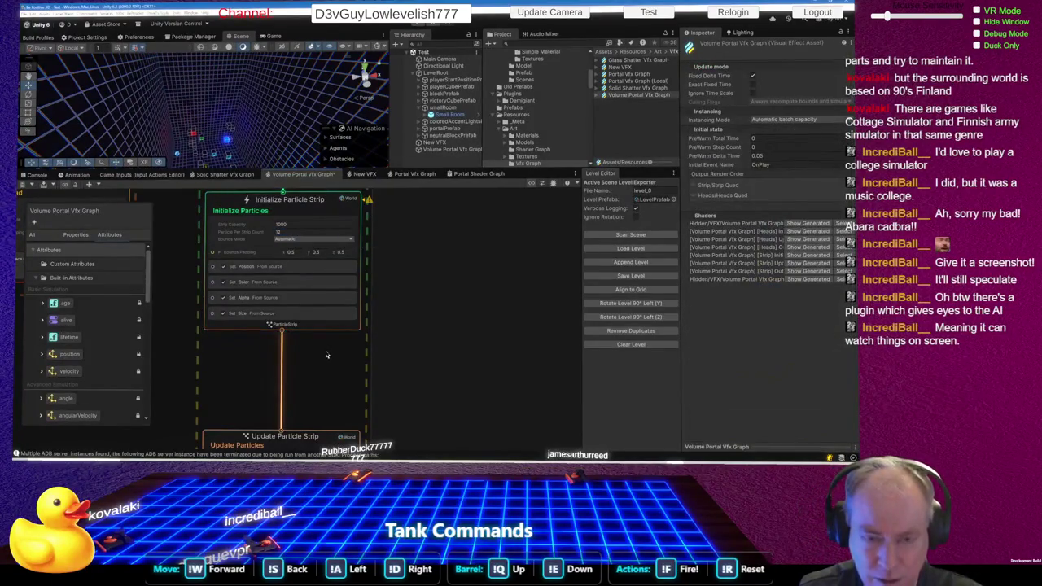
{"action": "key", "text": "ctrl+s"}
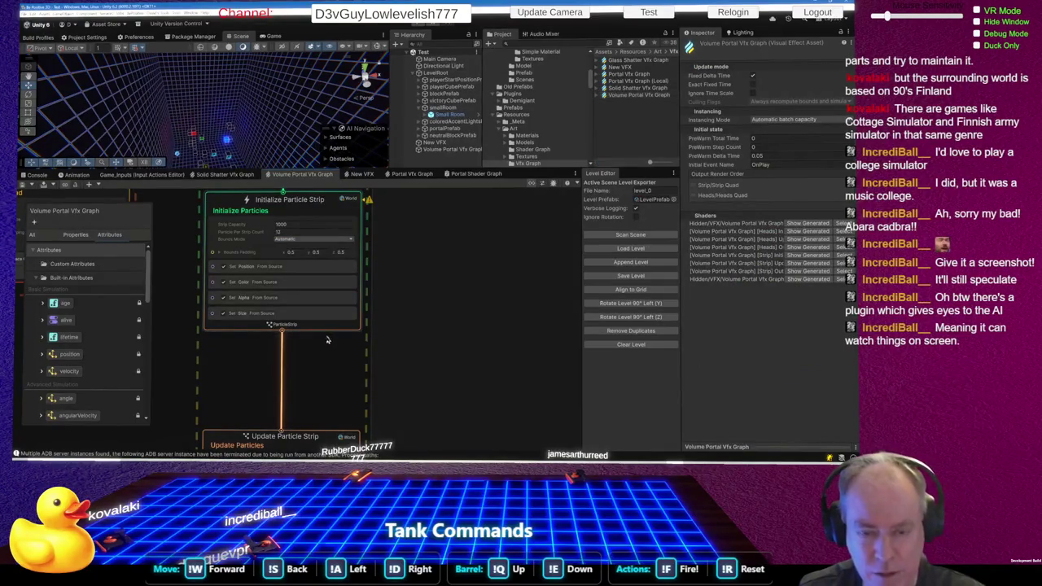
- Confirm the Initialize Particle Strip's Strip Capacity stays at 1000
{"action": "left_click_drag", "start_coordinate": [242, 149], "coordinate": [224, 130]}
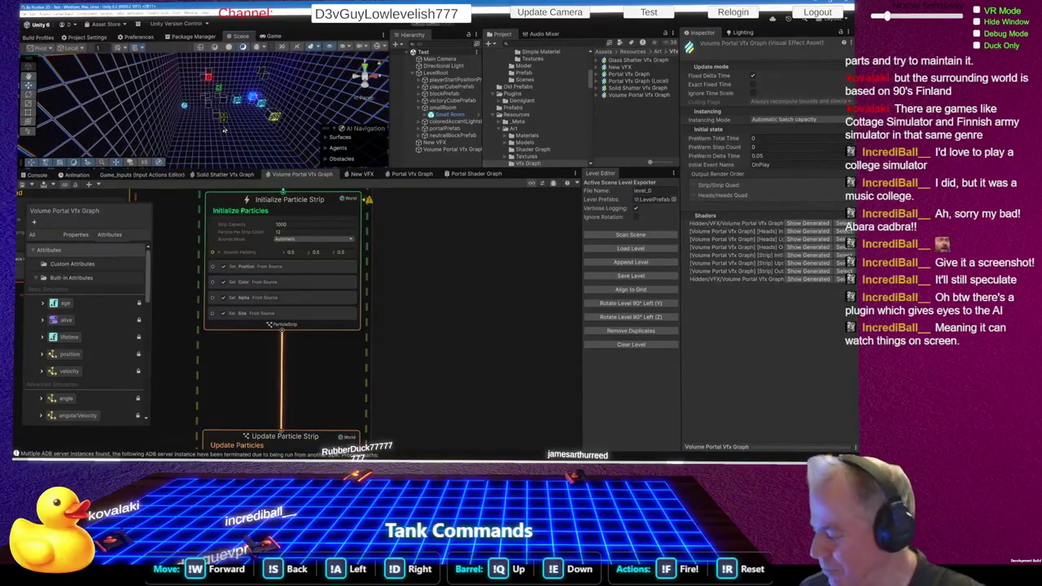
{"action": "left_click", "coordinate": [286, 225]}
{"action": "key", "text": "Return"}
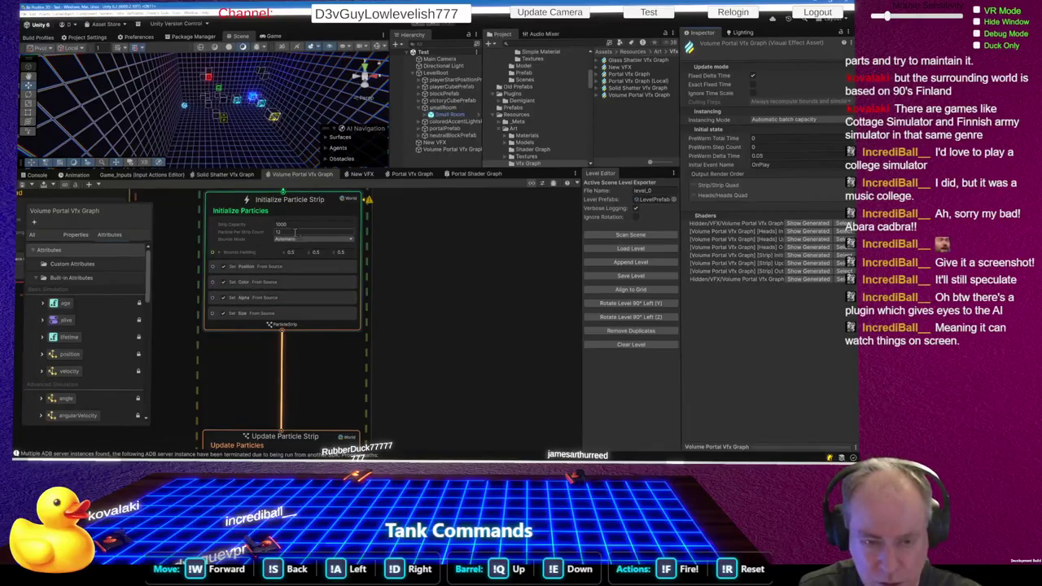
{"action": "scroll", "coordinate": [351, 360], "scroll_direction": "down", "scroll_amount": 5}
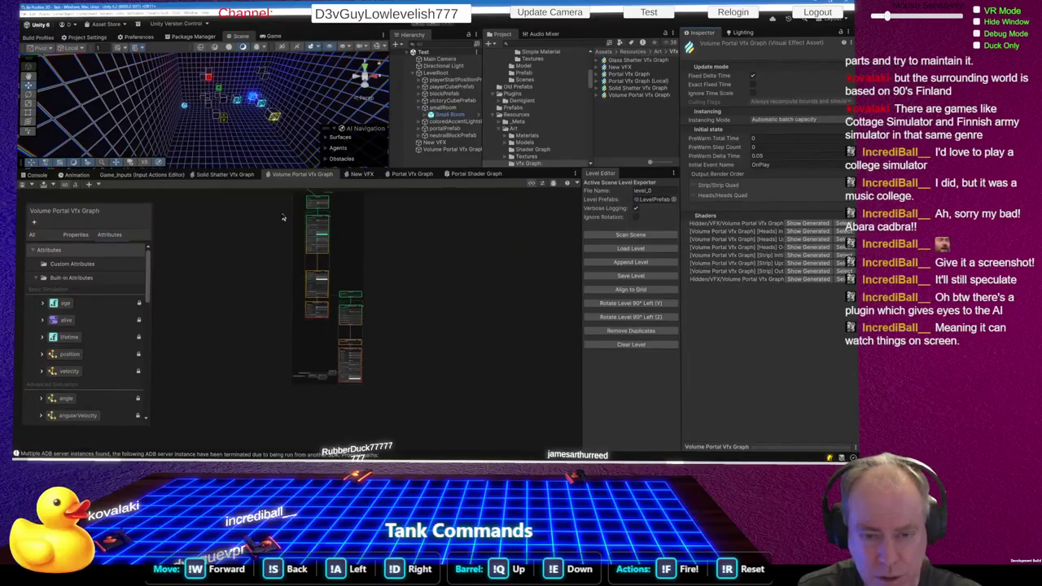
{"action": "scroll", "coordinate": [344, 306], "scroll_direction": "up", "scroll_amount": 5}
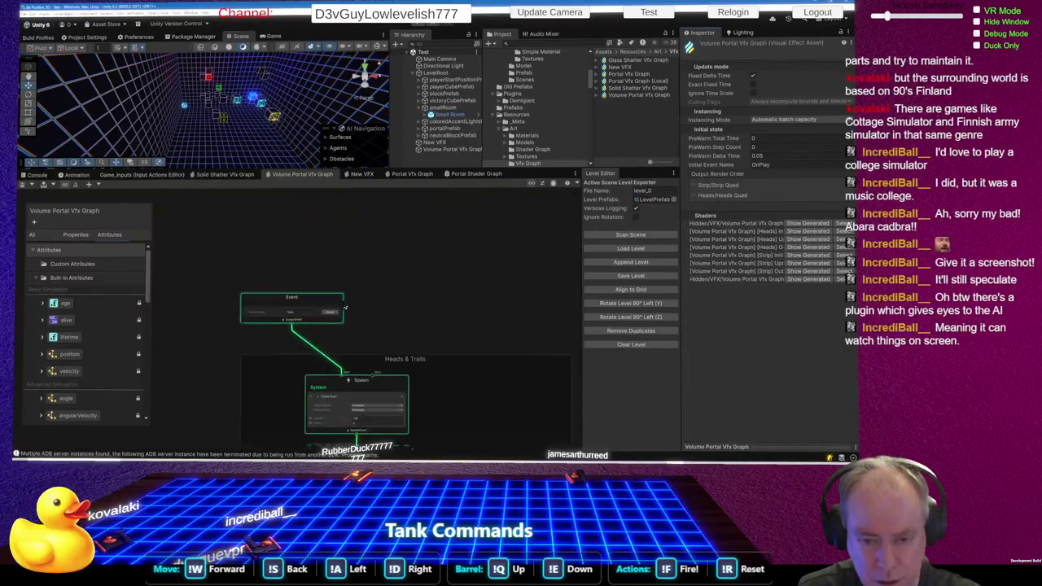
{"action": "scroll", "coordinate": [345, 306], "scroll_direction": "up", "scroll_amount": 3}
{"action": "left_click", "coordinate": [325, 324]}
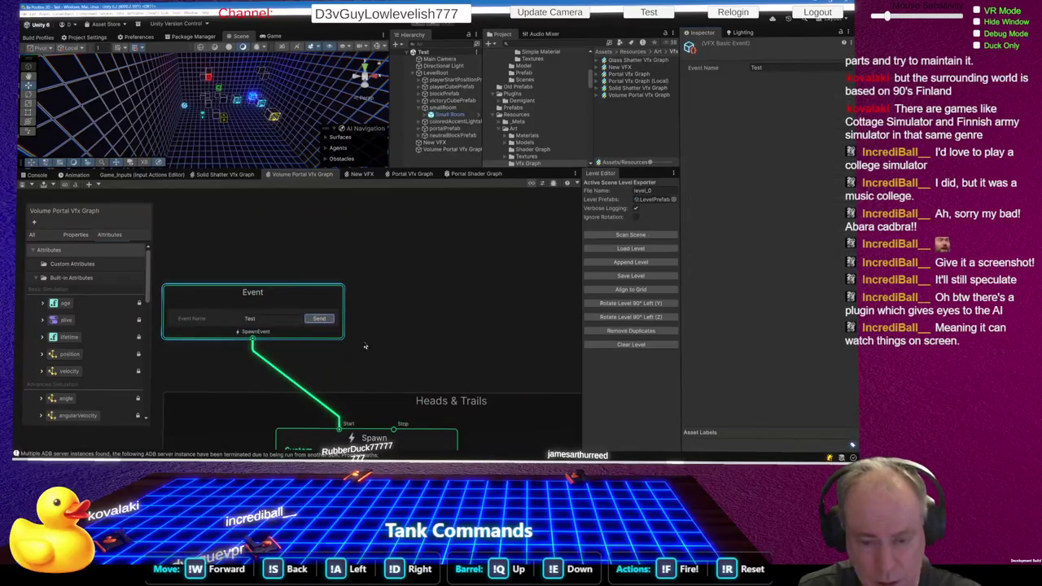
{"action": "right_click", "coordinate": [370, 242]}
{"action": "left_click", "coordinate": [310, 255]}
{"action": "scroll", "coordinate": [310, 255], "scroll_direction": "down", "scroll_amount": 5}
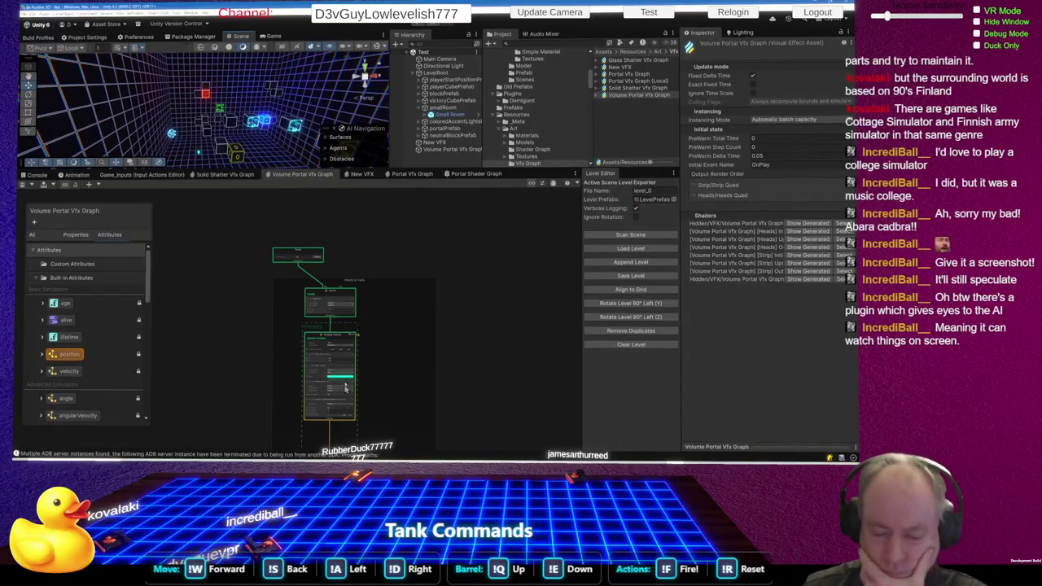
{"action": "scroll", "coordinate": [338, 350], "scroll_direction": "down", "scroll_amount": 3}
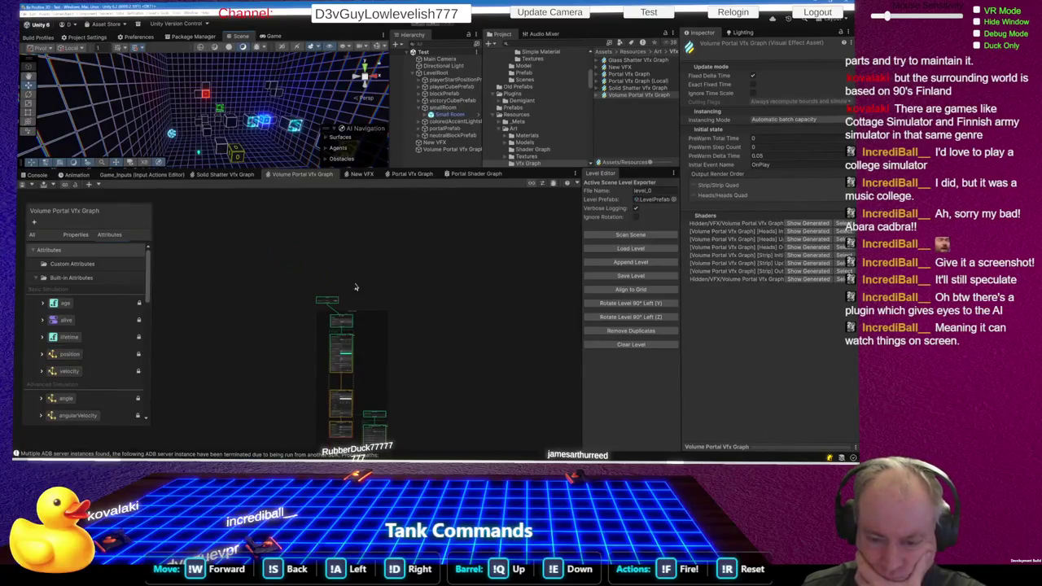
{"action": "scroll", "coordinate": [318, 358], "scroll_direction": "up", "scroll_amount": 5}
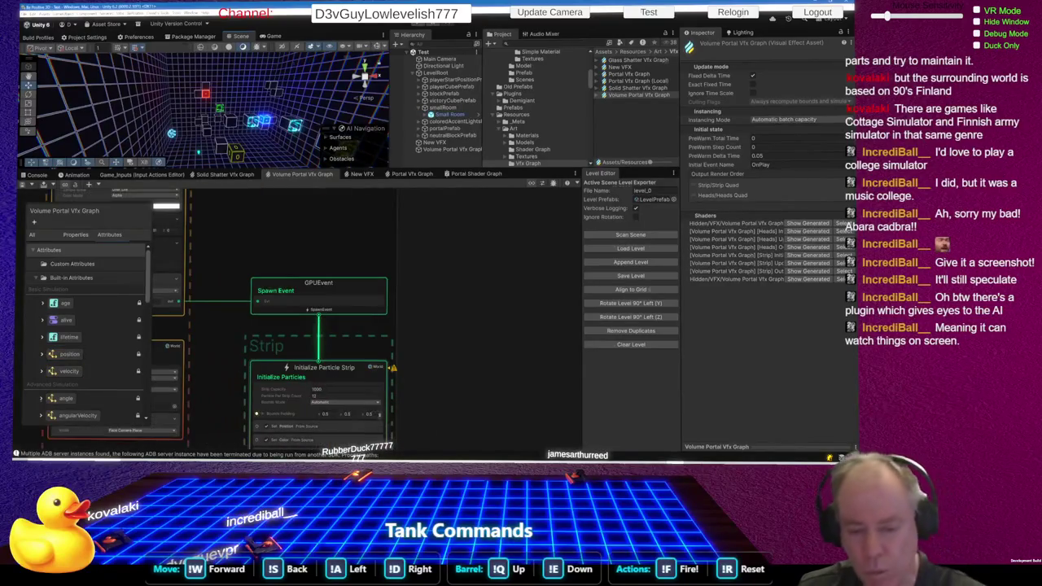
{"action": "scroll", "coordinate": [317, 367], "scroll_direction": "down", "scroll_amount": 2}
{"action": "scroll", "coordinate": [331, 368], "scroll_direction": "down", "scroll_amount": 4}
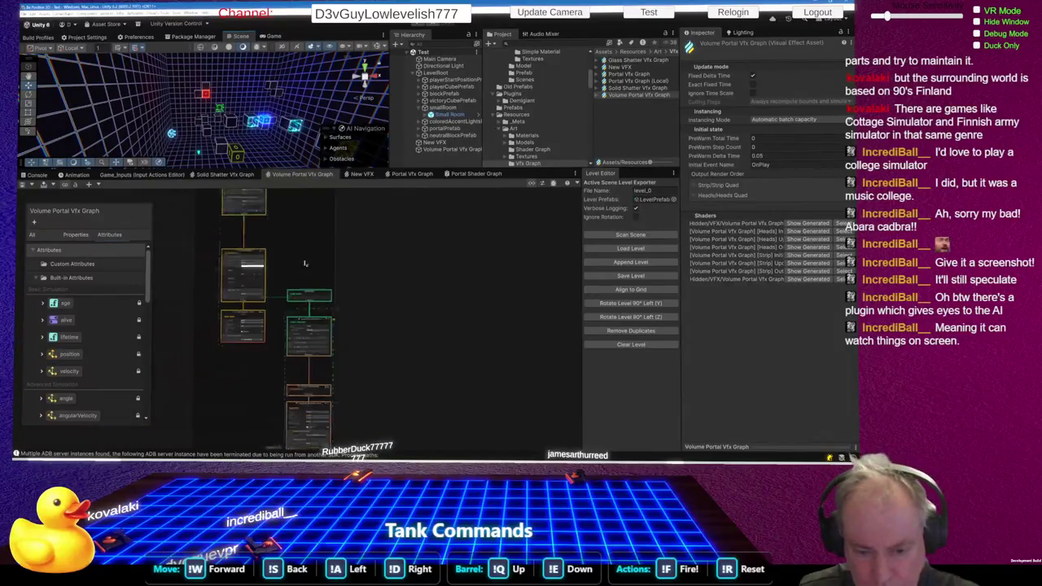
{"action": "scroll", "coordinate": [302, 440], "scroll_direction": "up", "scroll_amount": 6}
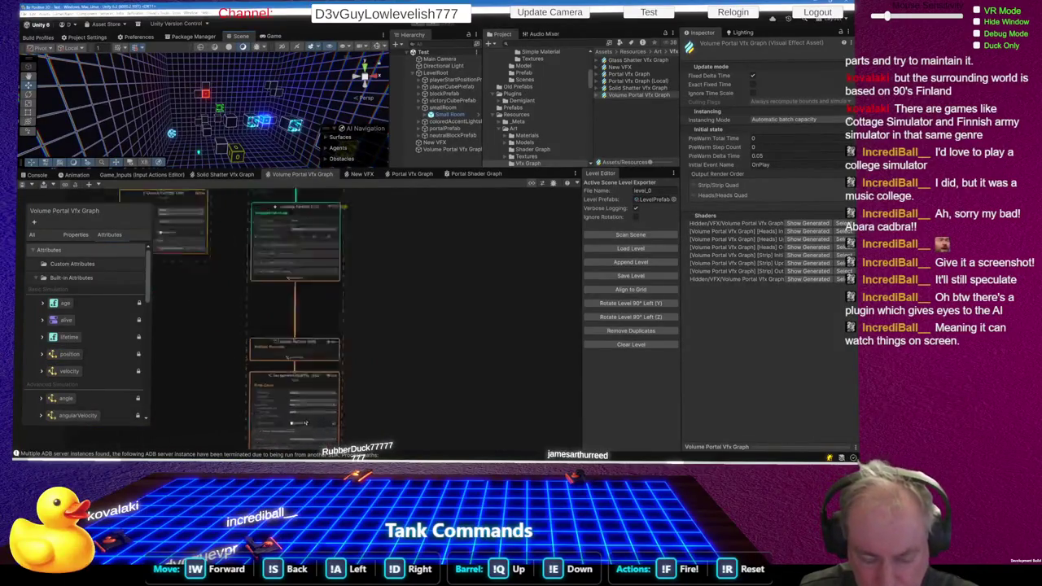
{"action": "scroll", "coordinate": [301, 442], "scroll_direction": "up", "scroll_amount": 3}
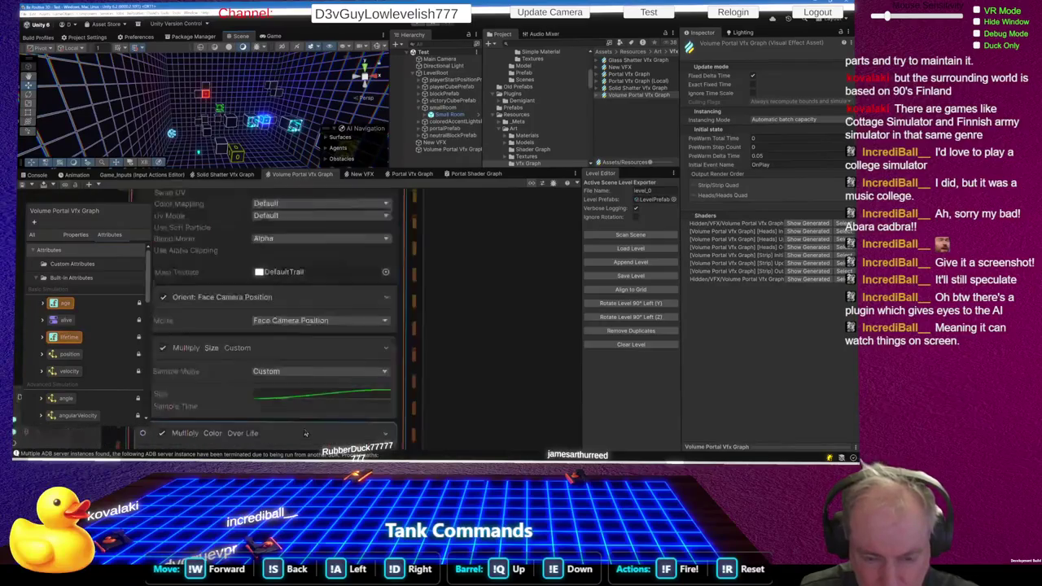
{"action": "scroll", "coordinate": [391, 392], "scroll_direction": "down", "scroll_amount": 2}
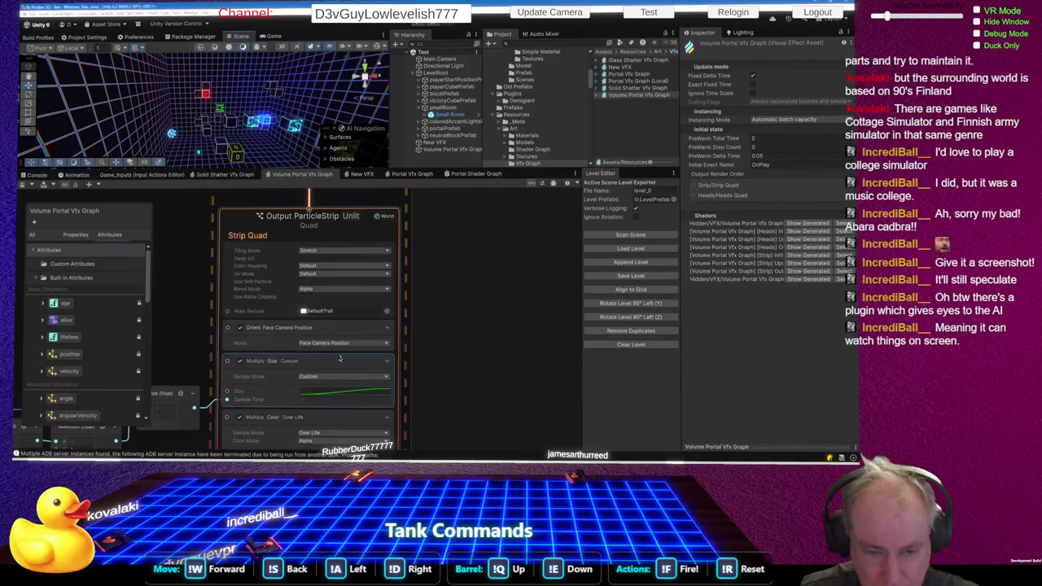
{"action": "scroll", "coordinate": [340, 359], "scroll_direction": "down", "scroll_amount": 4}
{"action": "scroll", "coordinate": [349, 329], "scroll_direction": "down", "scroll_amount": 3}
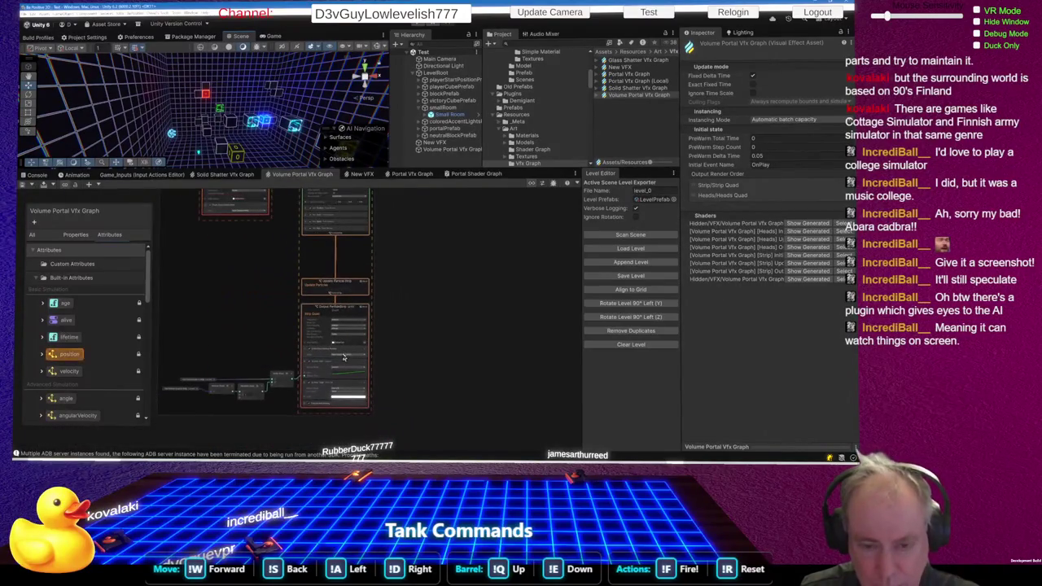
{"action": "scroll", "coordinate": [337, 229], "scroll_direction": "up", "scroll_amount": 4}
{"action": "scroll", "coordinate": [337, 229], "scroll_direction": "up", "scroll_amount": 3}
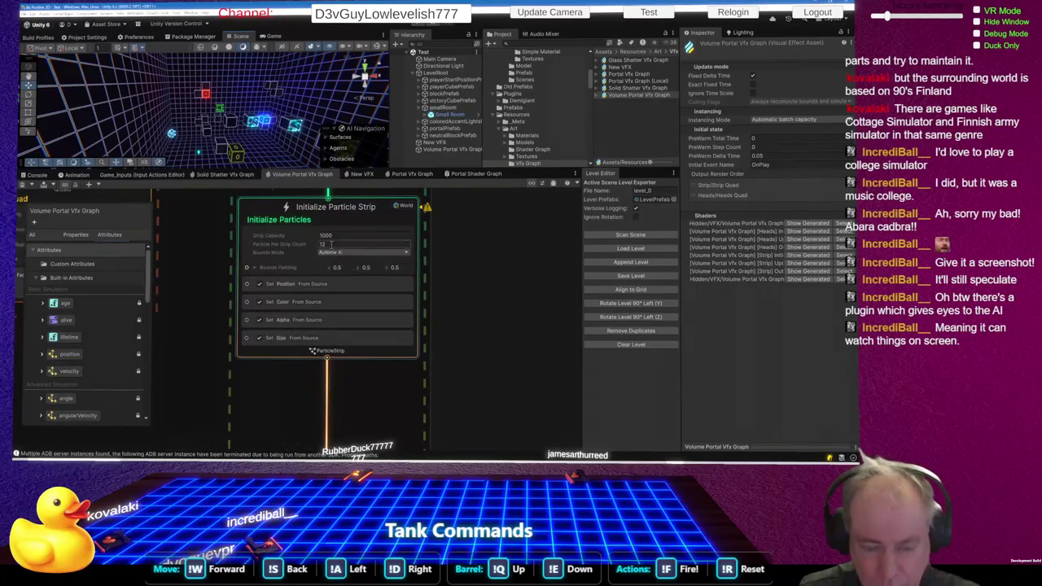
- Add a Set Lifetime block, value 1, to Initialize Particle Strip below Set Size
{"action": "right_click", "coordinate": [367, 351]}
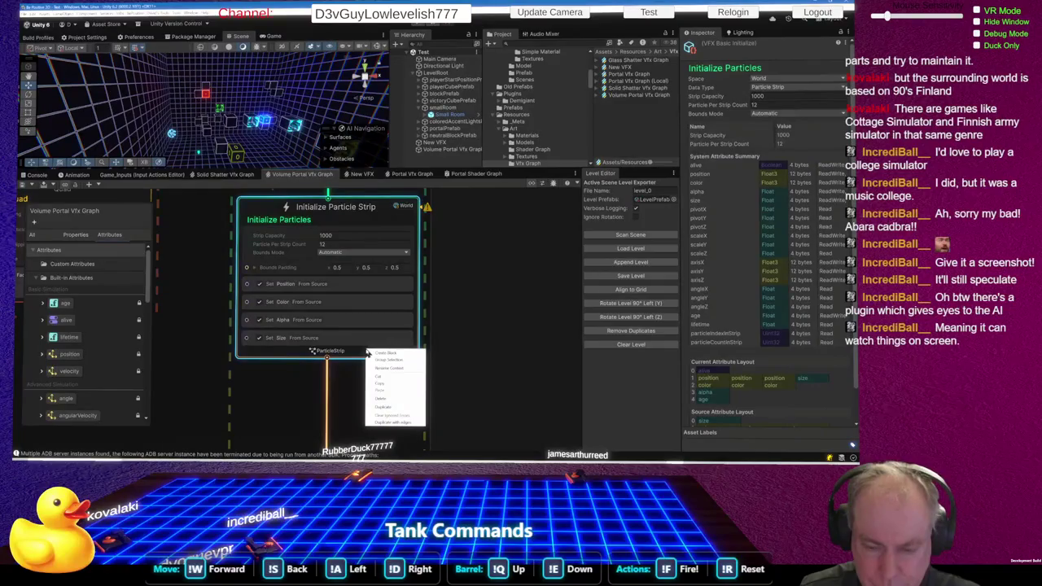
{"action": "left_click", "coordinate": [386, 354]}
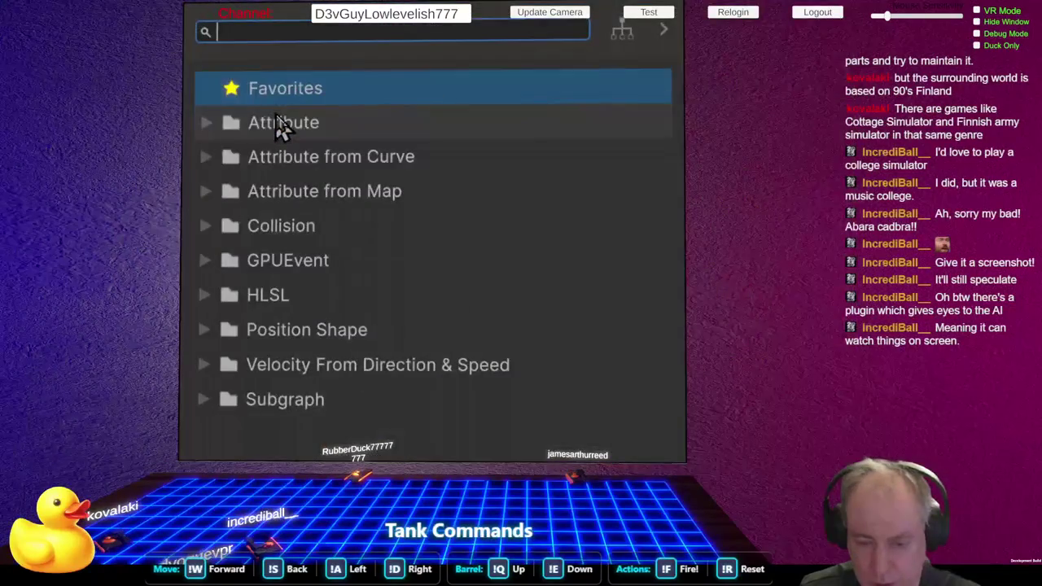
{"action": "type", "text": "life"}
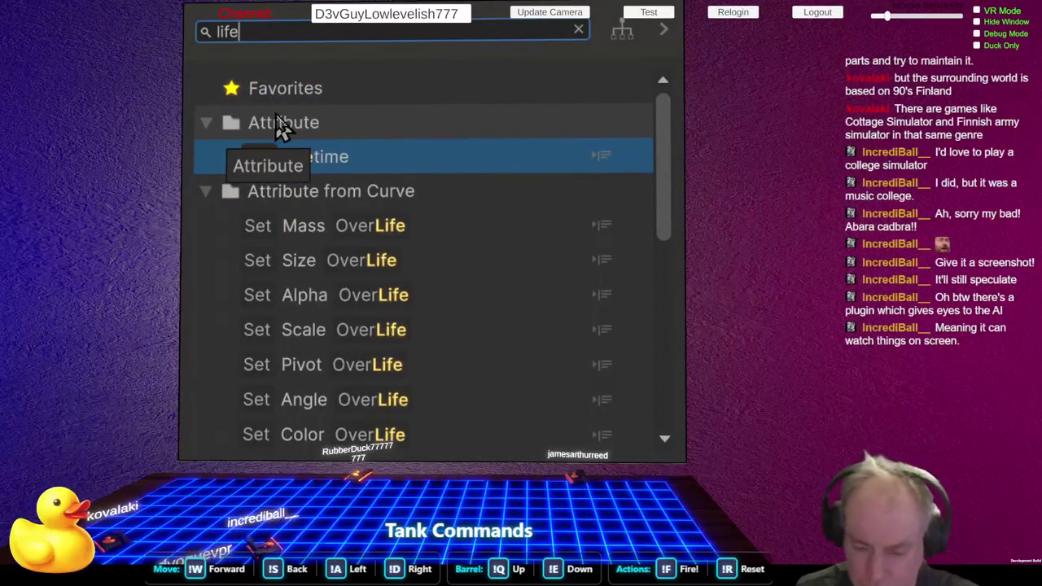
{"action": "type", "text": "t"}
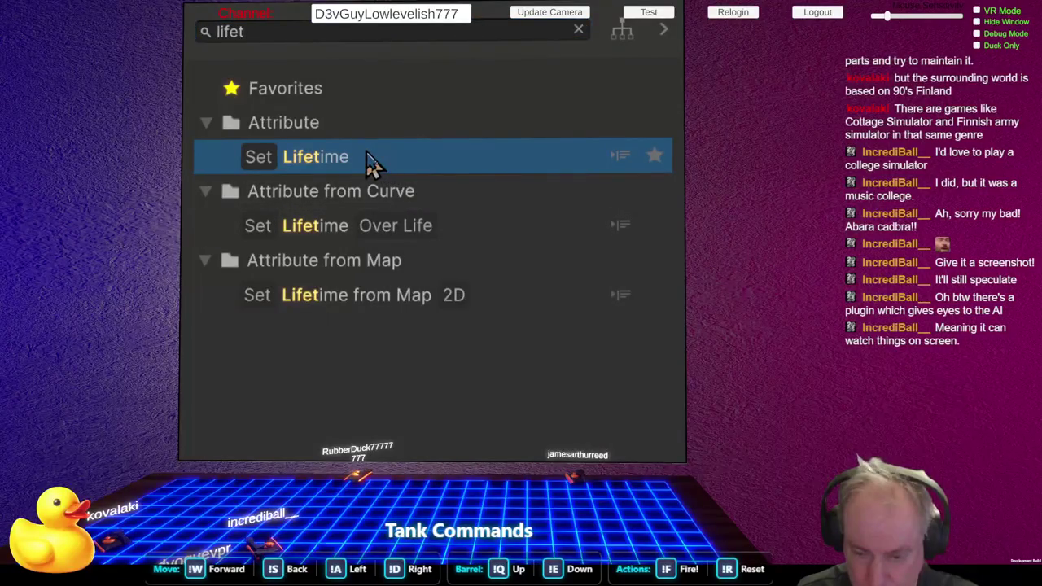
{"action": "left_click", "coordinate": [326, 175]}
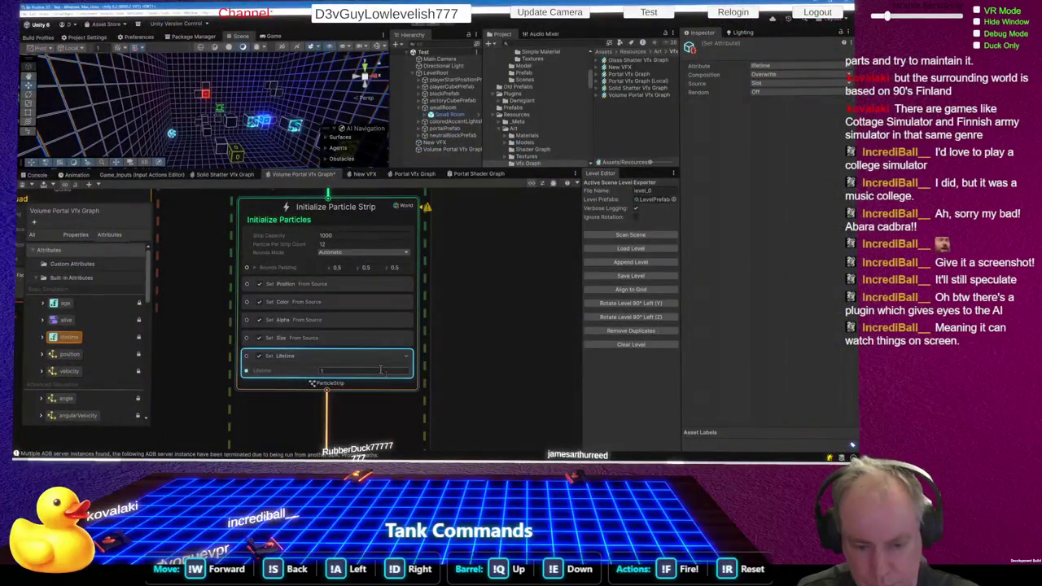
{"action": "mouse_move", "coordinate": [275, 98]}
{"action": "left_mouse_down"}
{"action": "mouse_move", "coordinate": [183, 118]}
{"action": "mouse_move", "coordinate": [267, 130]}
{"action": "left_mouse_up"}
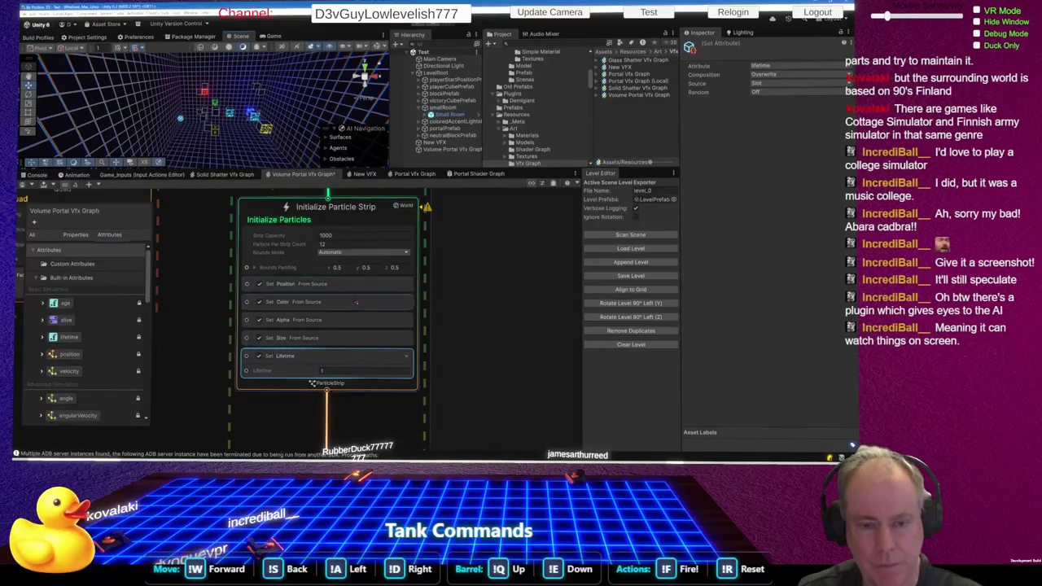
- Delete the Test Event node, leaving the Heads & Trails Spawn system unconnected
{"action": "scroll", "coordinate": [357, 337], "scroll_direction": "down", "scroll_amount": 5}
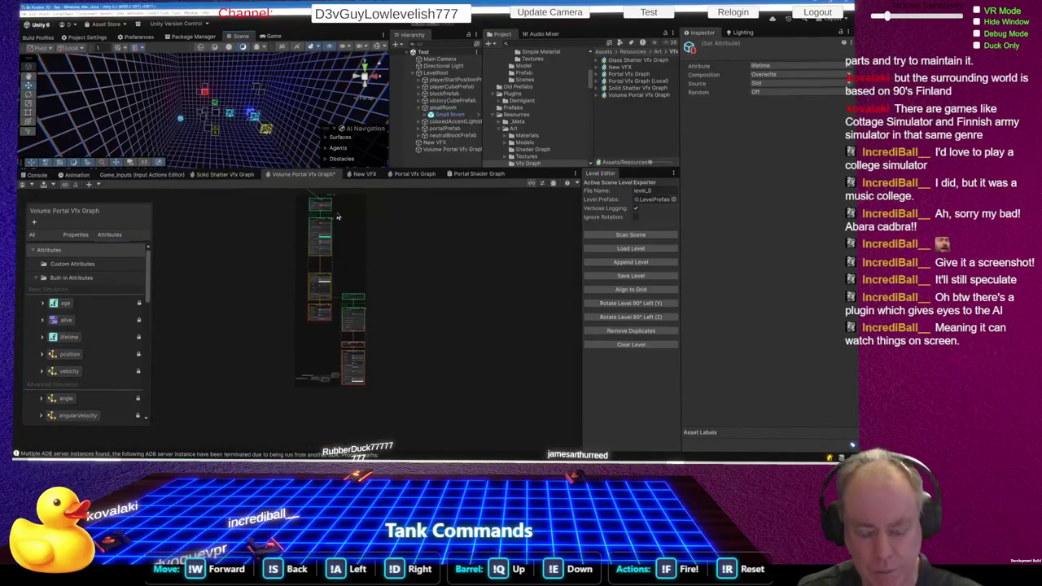
{"action": "scroll", "coordinate": [332, 196], "scroll_direction": "up", "scroll_amount": 1}
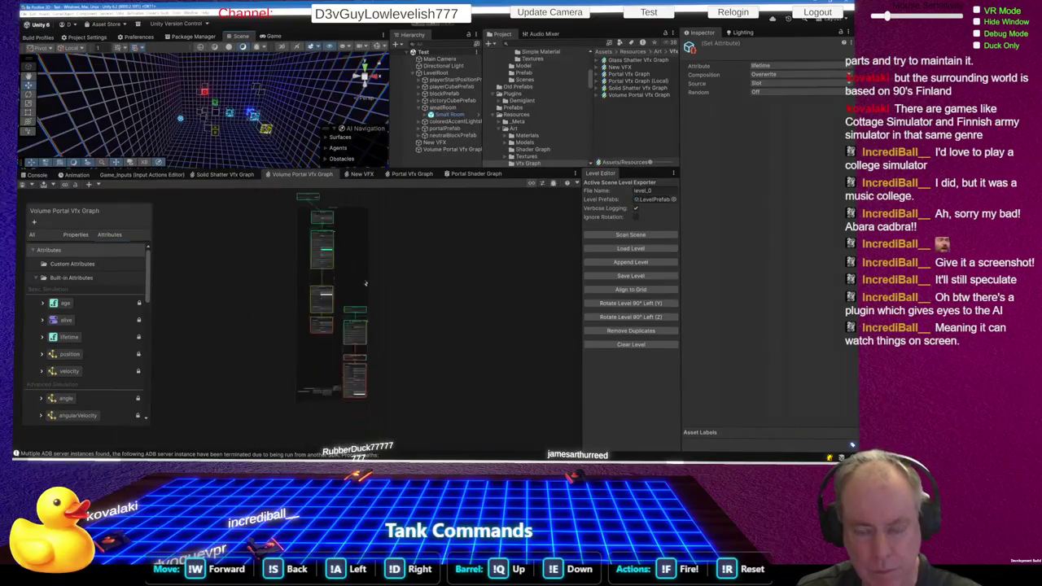
{"action": "scroll", "coordinate": [322, 196], "scroll_direction": "up", "scroll_amount": 6}
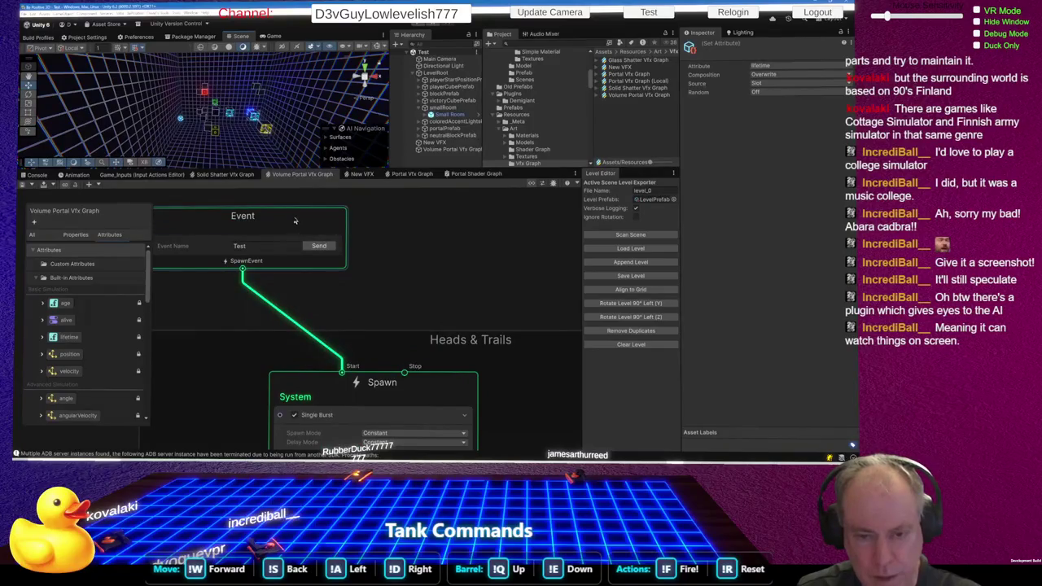
{"action": "right_click", "coordinate": [295, 220]}
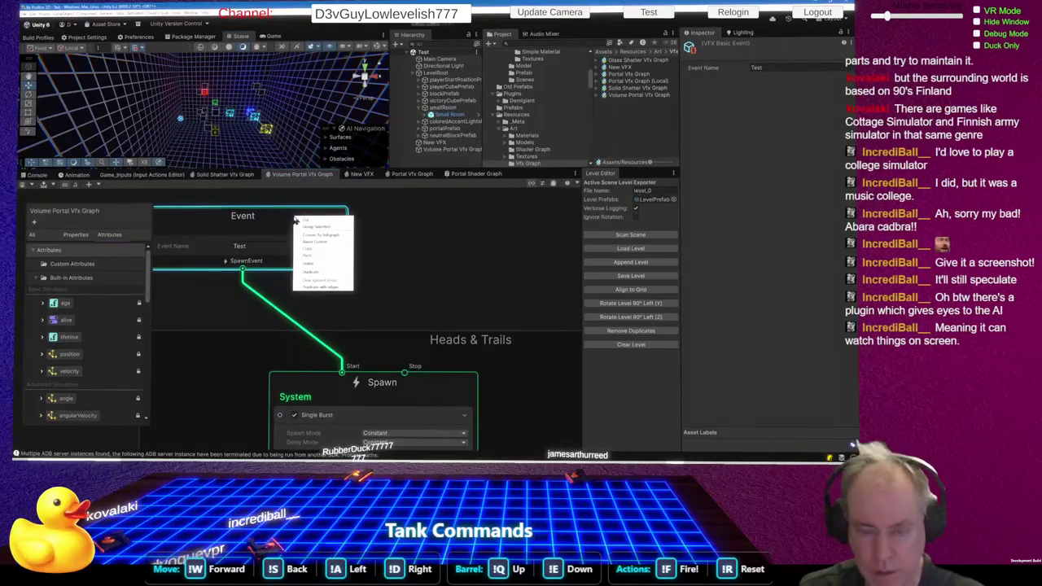
{"action": "left_click", "coordinate": [316, 269]}
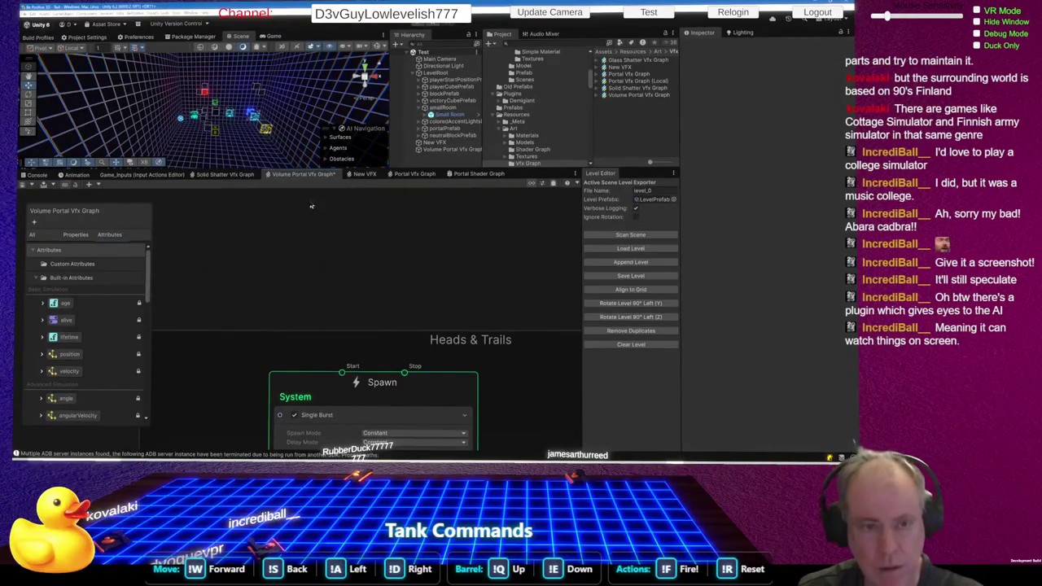
{"action": "left_click_drag", "start_coordinate": [213, 109], "coordinate": [192, 87]}
{"action": "scroll", "coordinate": [192, 87], "scroll_direction": "down", "scroll_amount": 10}
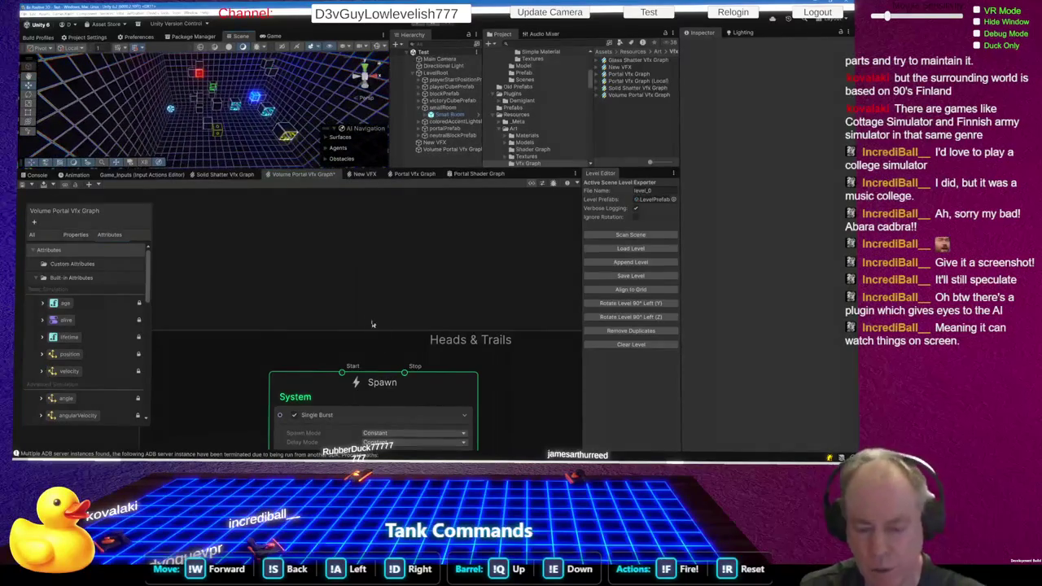
{"action": "scroll", "coordinate": [357, 293], "scroll_direction": "down", "scroll_amount": 5}
{"action": "scroll", "coordinate": [357, 293], "scroll_direction": "down", "scroll_amount": 4}
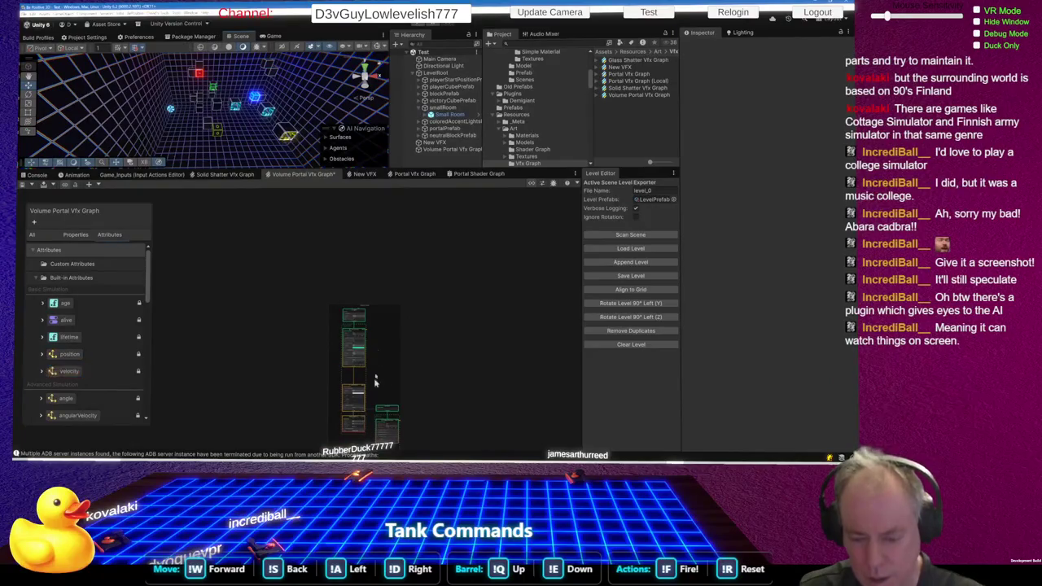
{"action": "scroll", "coordinate": [380, 395], "scroll_direction": "up", "scroll_amount": 10}
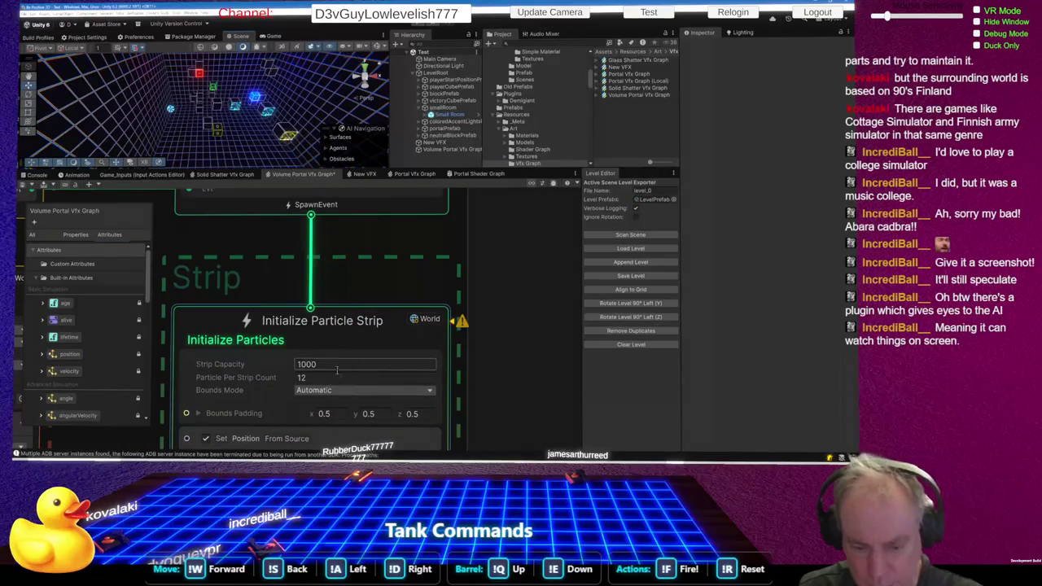
- Change Initialize Particle Strip's Particle Per Strip Count from 12 to 1000
{"action": "left_click", "coordinate": [330, 378]}
{"action": "type", "text": "1000"}
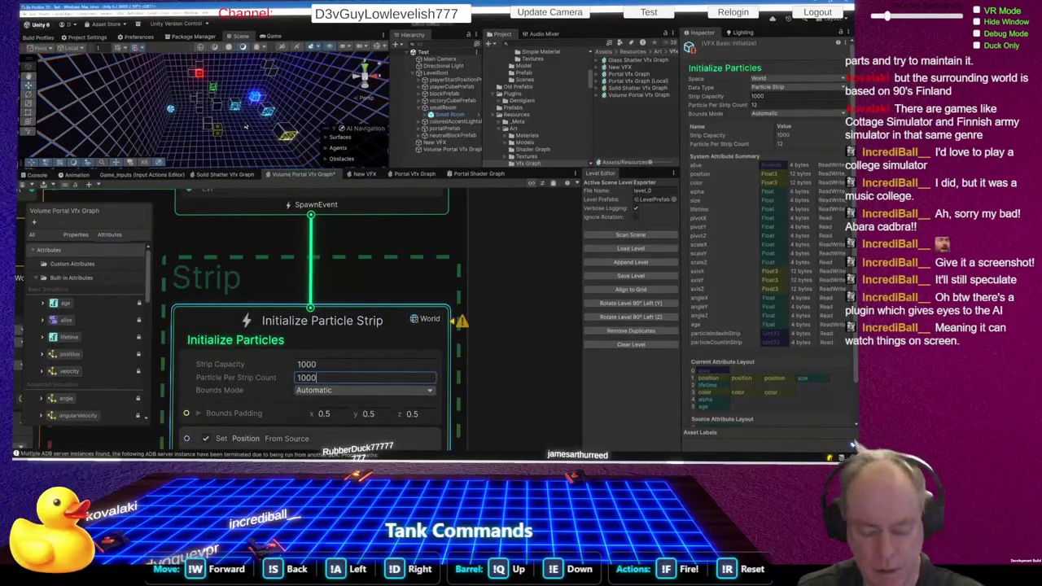
{"action": "key", "text": "ctrl+z"}
{"action": "mouse_move", "coordinate": [208, 127]}
{"action": "left_mouse_down"}
{"action": "mouse_move", "coordinate": [175, 29]}
{"action": "mouse_move", "coordinate": [174, 40]}
{"action": "left_mouse_up"}
{"action": "left_click", "coordinate": [310, 379]}
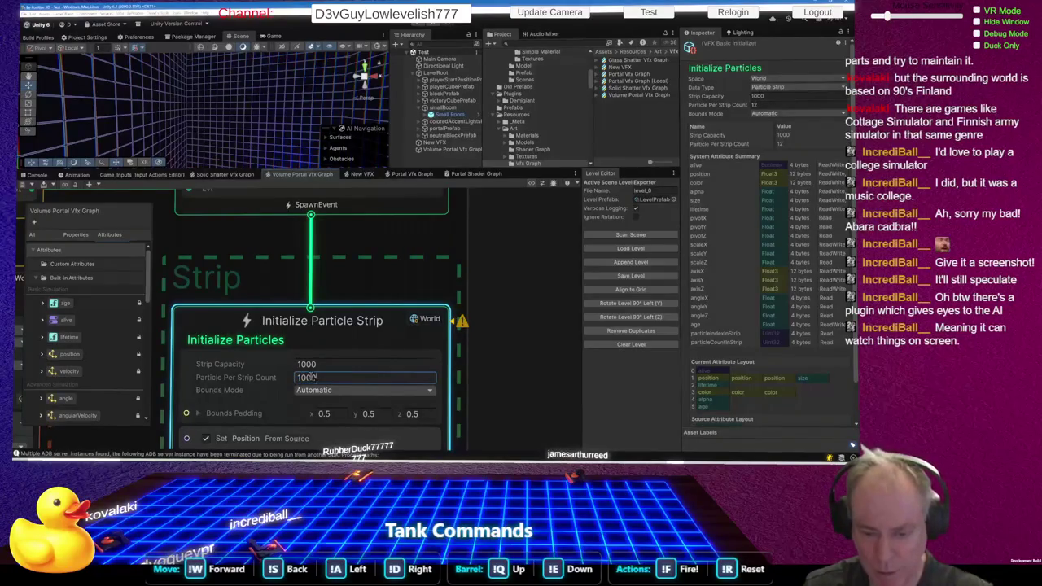
{"action": "key", "text": "Return"}
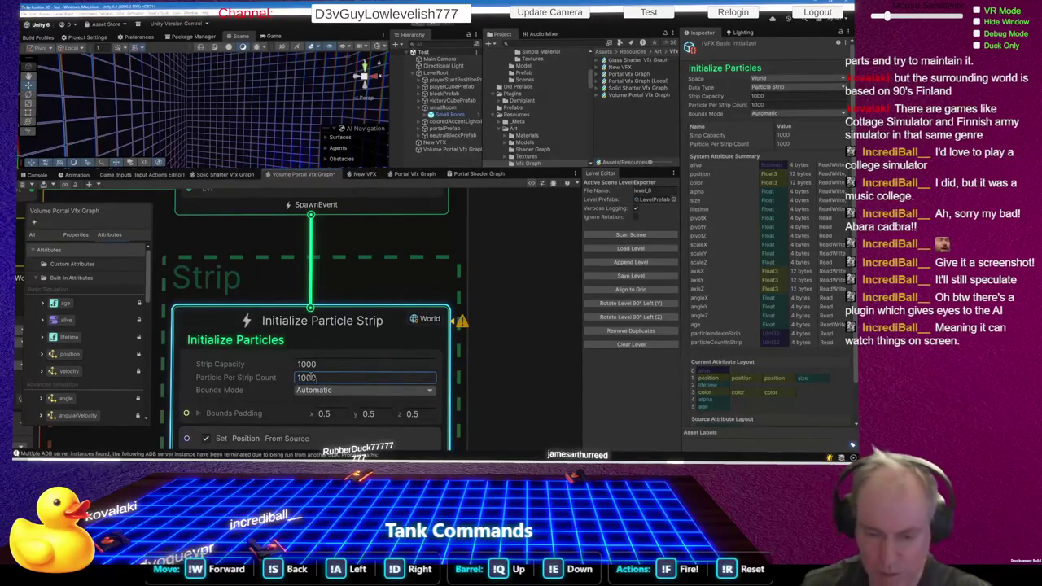
{"action": "left_click", "coordinate": [353, 314]}
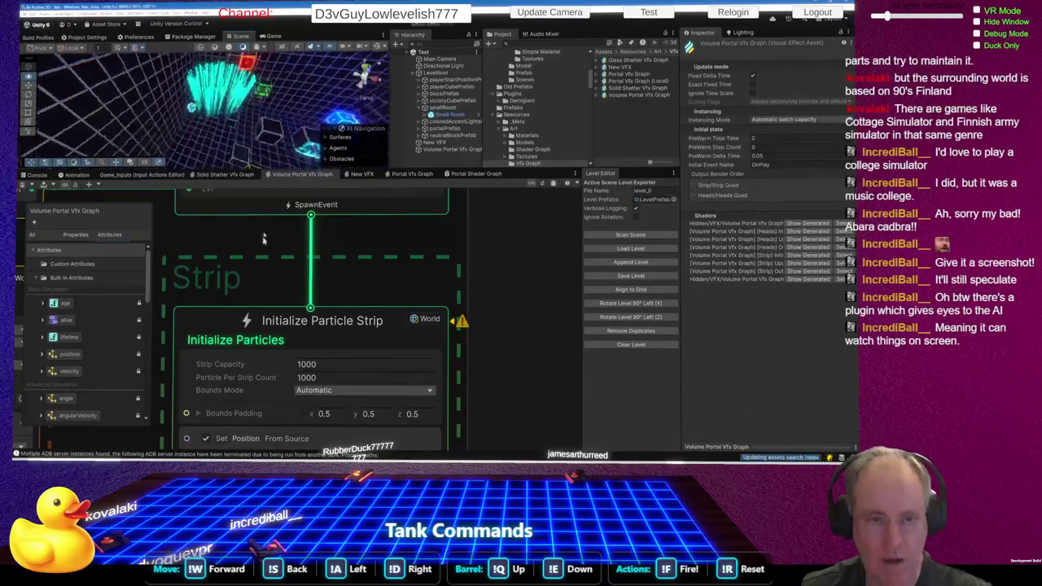
{"action": "mouse_move", "coordinate": [269, 151]}
{"action": "left_mouse_down"}
{"action": "mouse_move", "coordinate": [265, 82]}
{"action": "mouse_move", "coordinate": [261, 128]}
{"action": "left_mouse_up"}
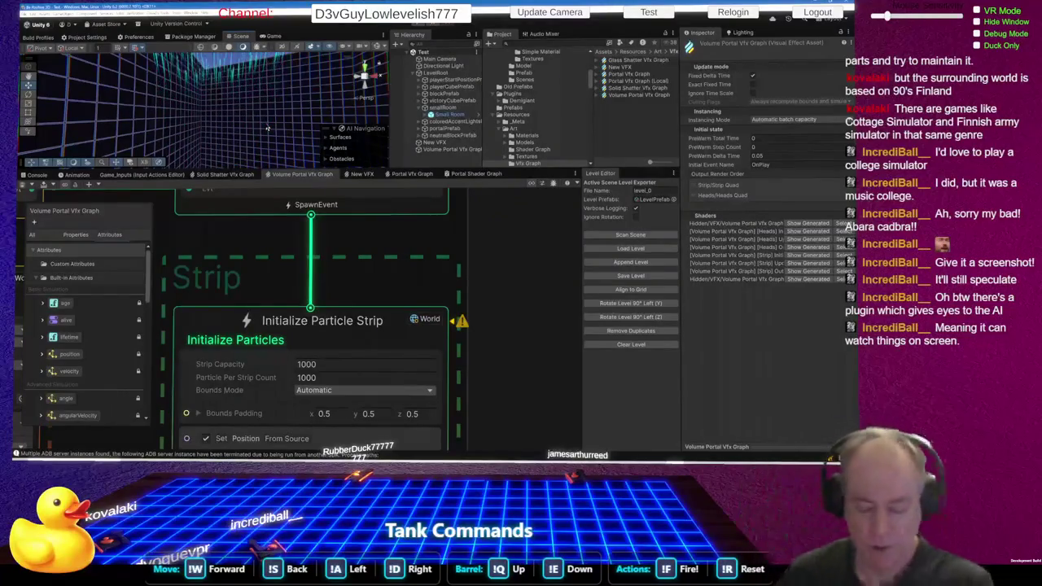
{"action": "mouse_move", "coordinate": [292, 144]}
{"action": "left_mouse_down"}
{"action": "mouse_move", "coordinate": [238, 108]}
{"action": "mouse_move", "coordinate": [230, 53]}
{"action": "mouse_move", "coordinate": [244, 139]}
{"action": "left_mouse_up"}
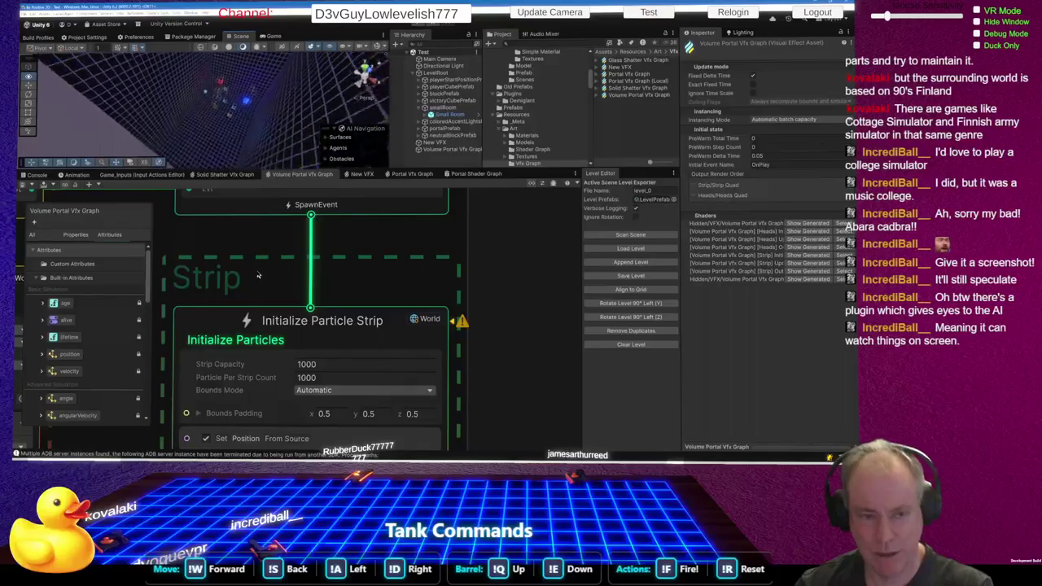
{"action": "scroll", "coordinate": [386, 359], "scroll_direction": "down", "scroll_amount": 3}
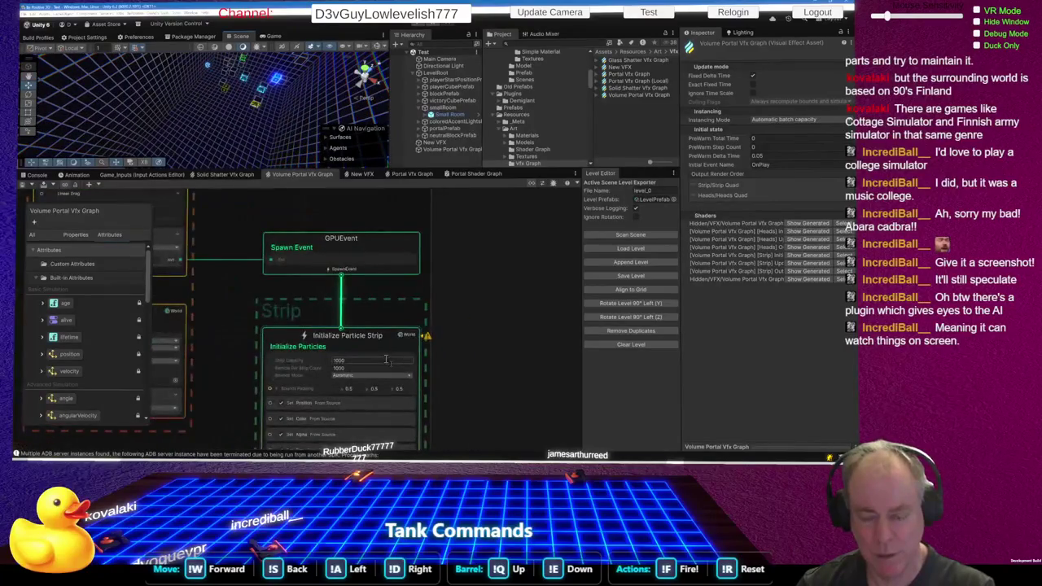
{"action": "scroll", "coordinate": [386, 360], "scroll_direction": "down", "scroll_amount": 2}
{"action": "scroll", "coordinate": [419, 353], "scroll_direction": "down", "scroll_amount": 3}
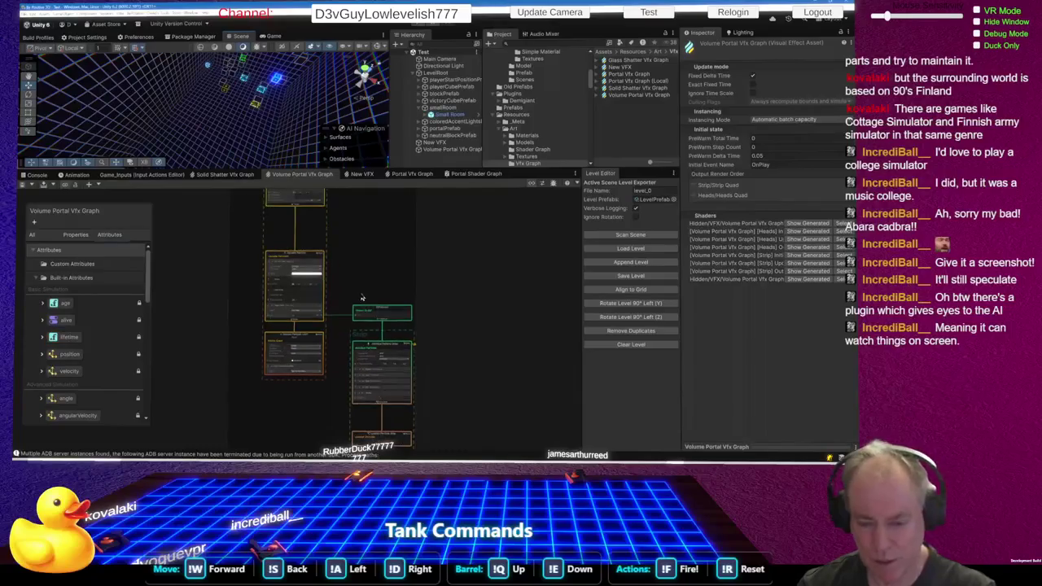
{"action": "scroll", "coordinate": [326, 269], "scroll_direction": "up", "scroll_amount": 5}
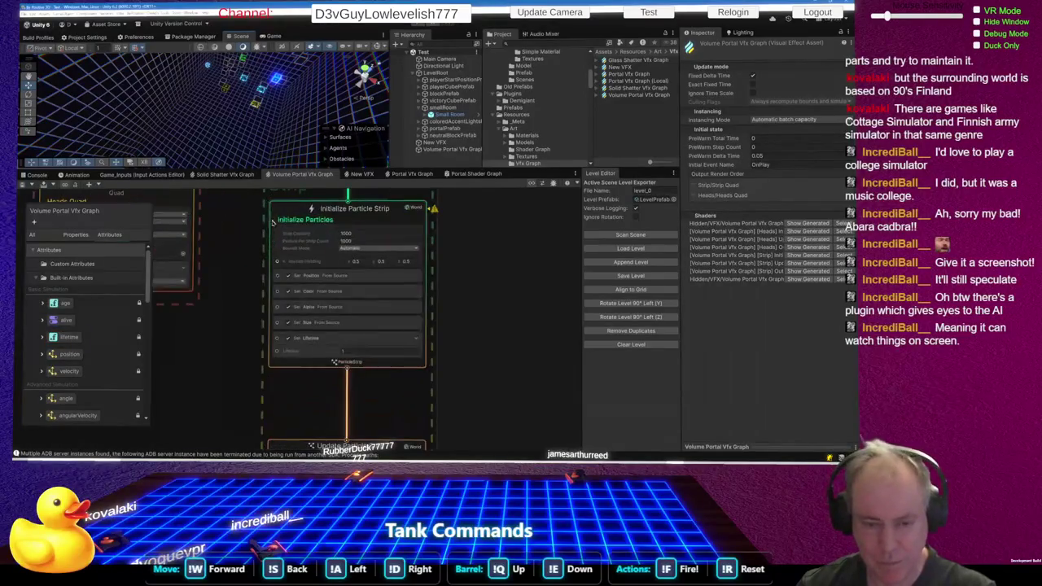
{"action": "scroll", "coordinate": [318, 299], "scroll_direction": "up", "scroll_amount": 3}
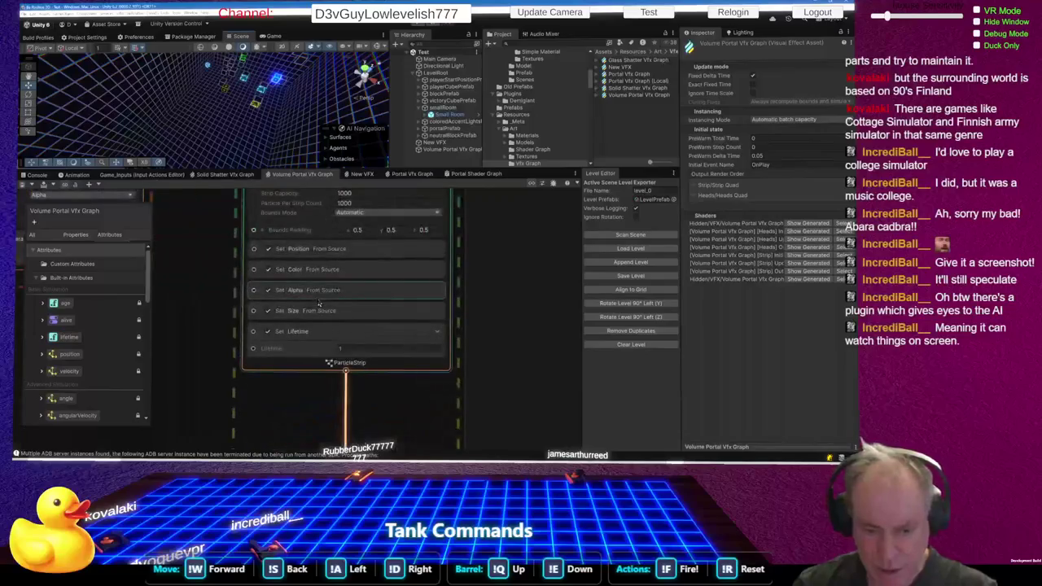
{"action": "scroll", "coordinate": [319, 304], "scroll_direction": "down", "scroll_amount": 5}
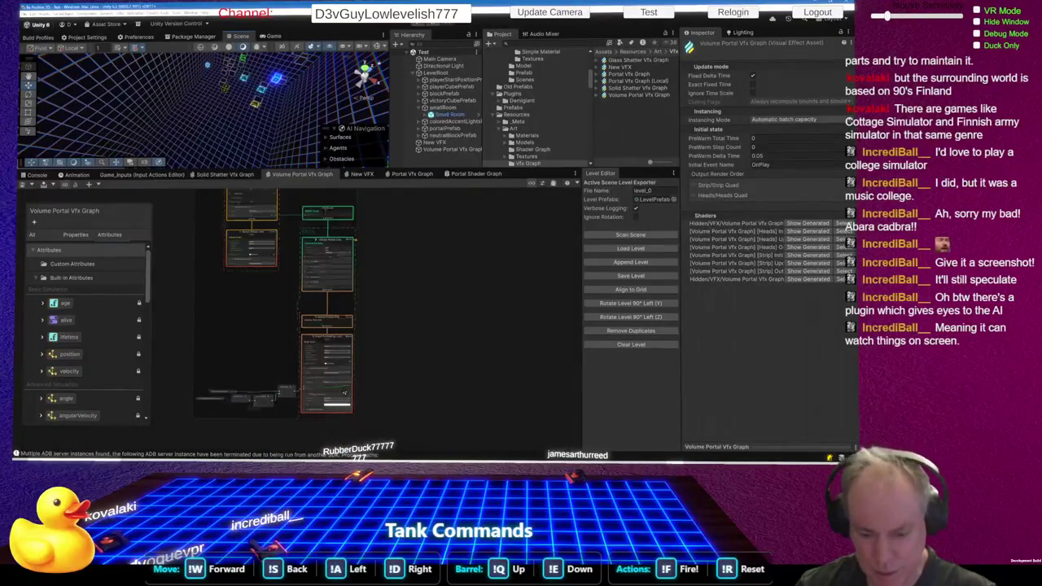
{"action": "scroll", "coordinate": [344, 394], "scroll_direction": "up", "scroll_amount": 5}
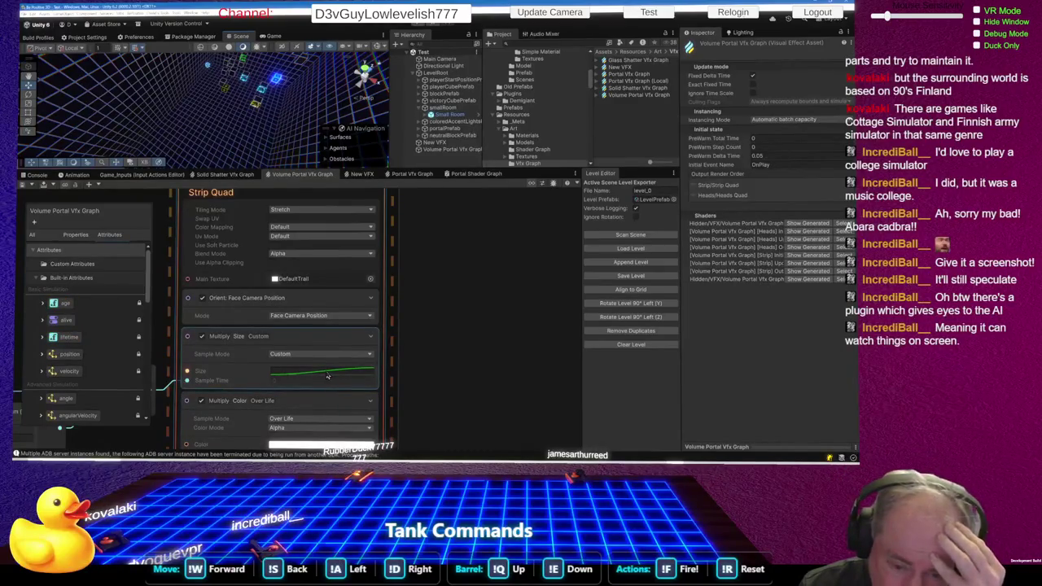
- Drag the Multiply Size curve's end key down so strip size grows much less
{"action": "left_click", "coordinate": [327, 375]}
{"action": "left_click_drag", "start_coordinate": [622, 61], "coordinate": [614, 282]}
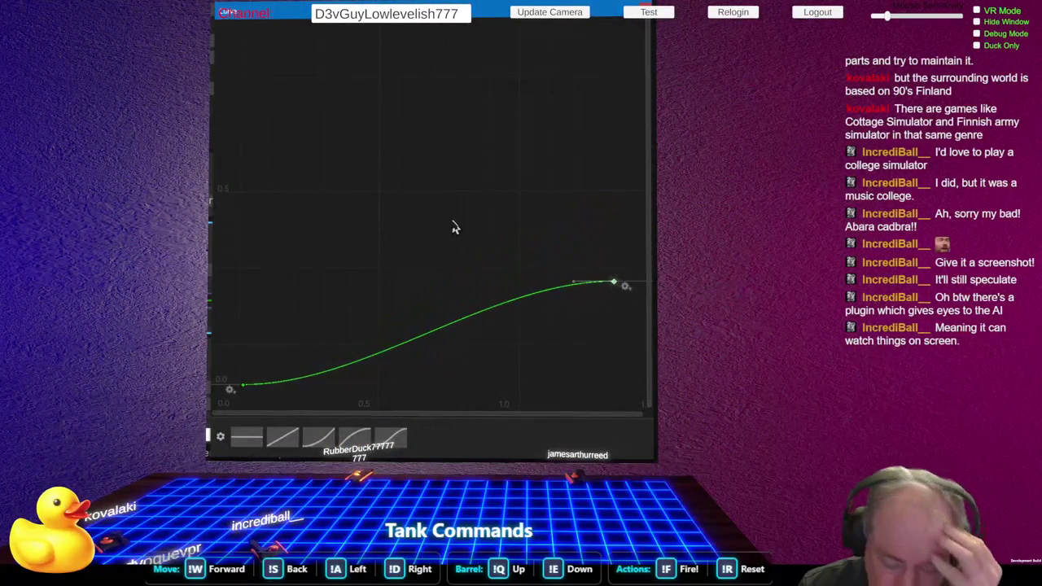
{"action": "key", "text": "Escape"}
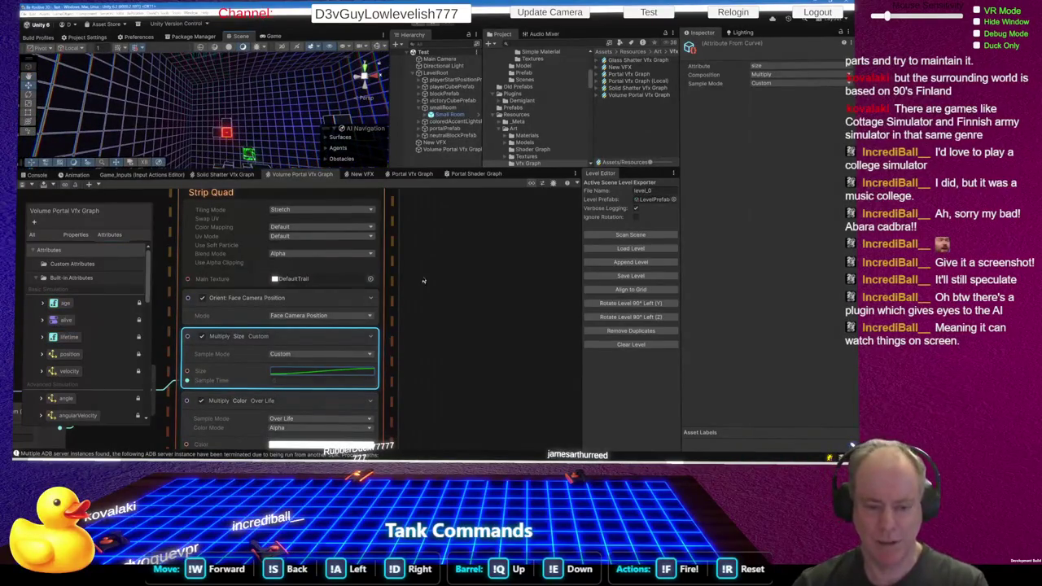
{"action": "scroll", "coordinate": [320, 333], "scroll_direction": "down", "scroll_amount": 5}
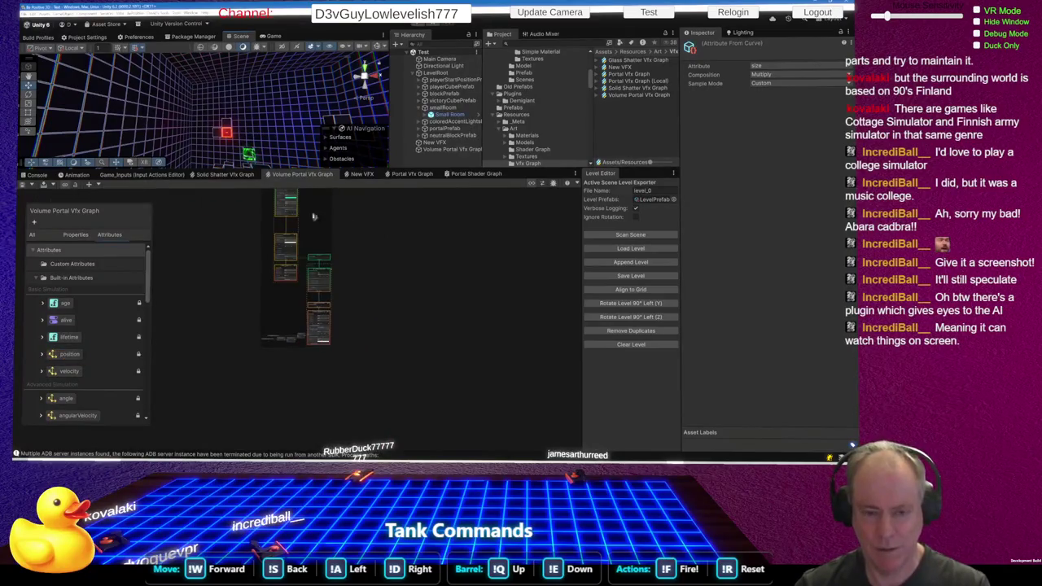
- Add an Arc Sphere operator from Operator > Inline near the Position Shape block
{"action": "scroll", "coordinate": [298, 274], "scroll_direction": "up", "scroll_amount": 8}
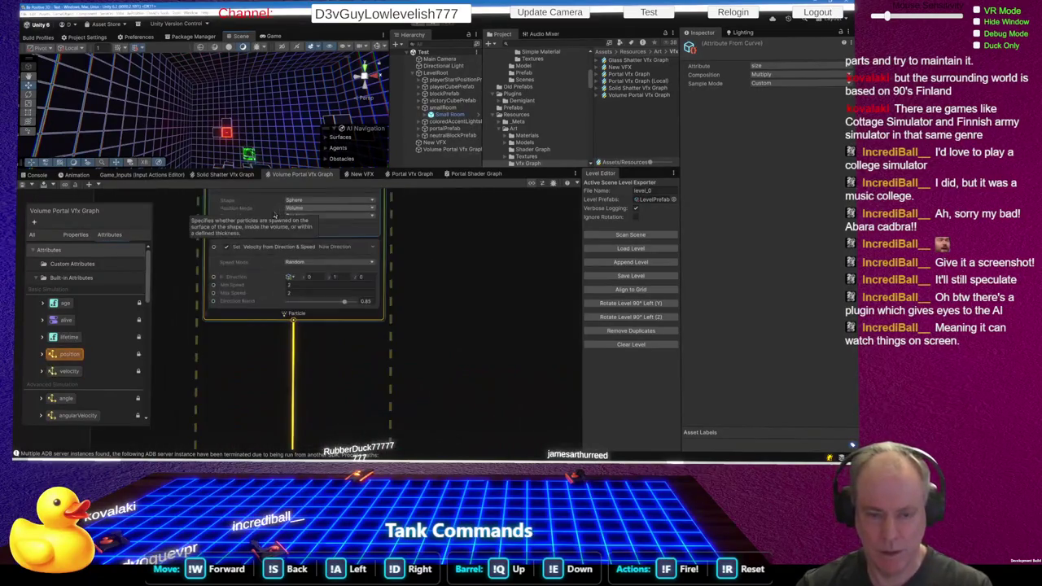
{"action": "scroll", "coordinate": [335, 415], "scroll_direction": "down", "scroll_amount": 2}
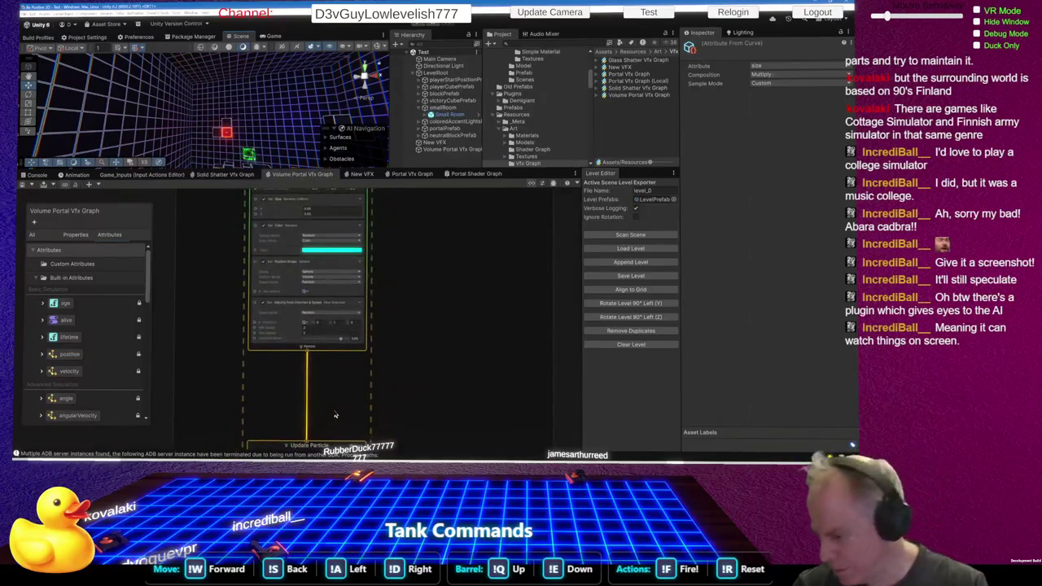
{"action": "scroll", "coordinate": [354, 352], "scroll_direction": "down", "scroll_amount": 2}
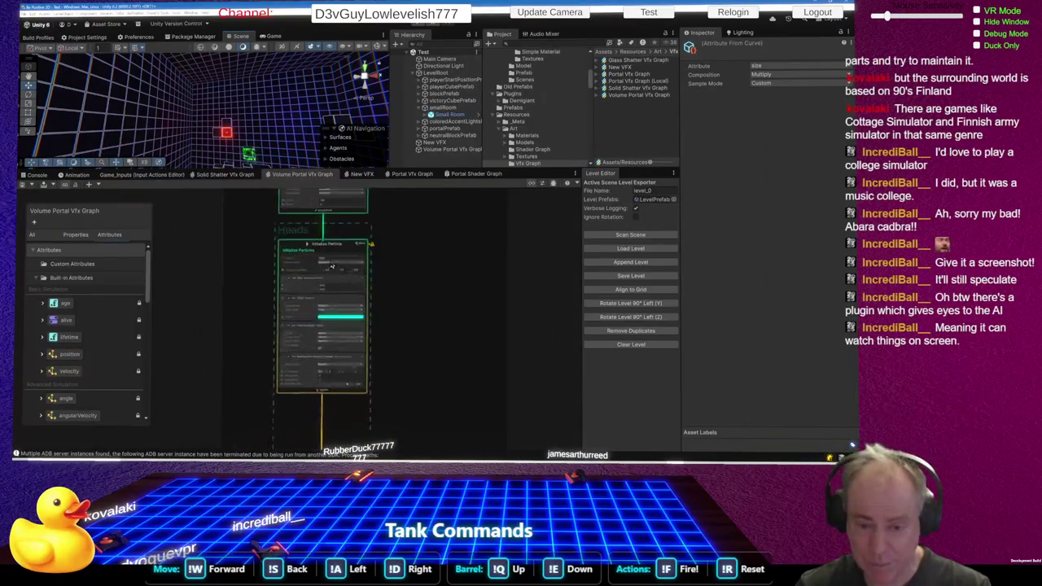
{"action": "scroll", "coordinate": [332, 267], "scroll_direction": "up", "scroll_amount": 1}
{"action": "scroll", "coordinate": [347, 334], "scroll_direction": "up", "scroll_amount": 3}
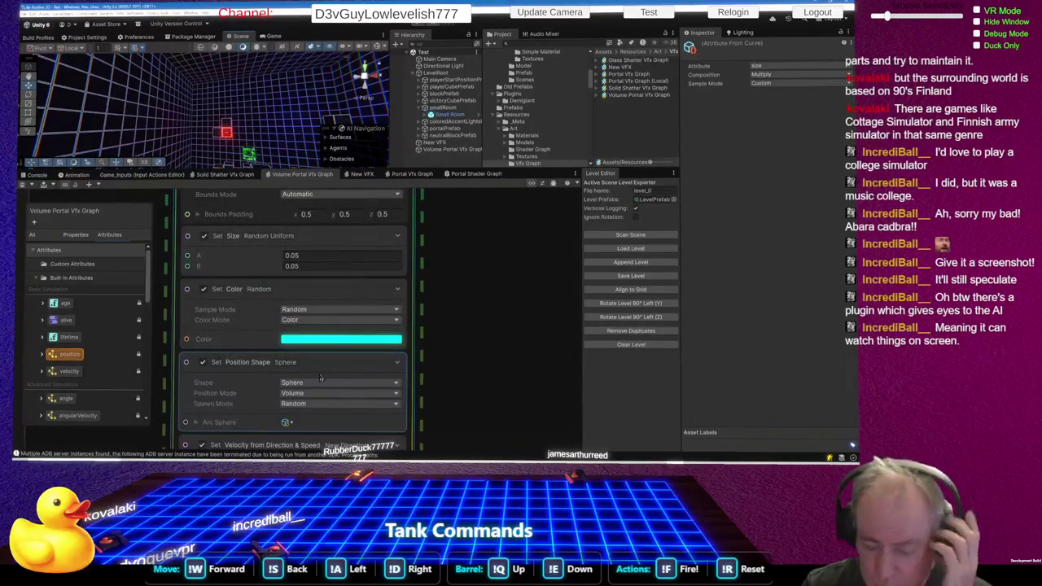
{"action": "key", "text": "f"}
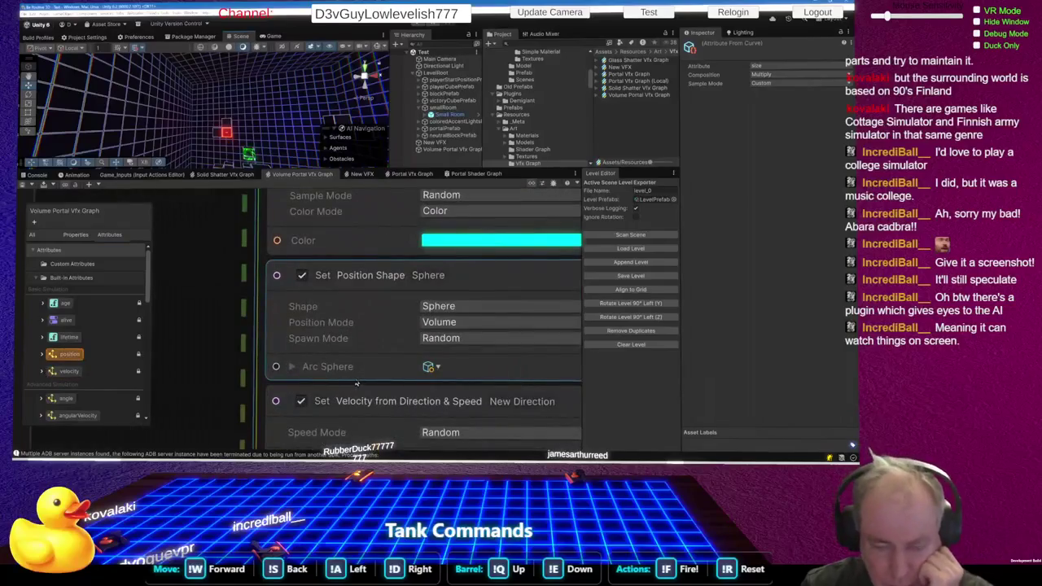
{"action": "key", "text": "space"}
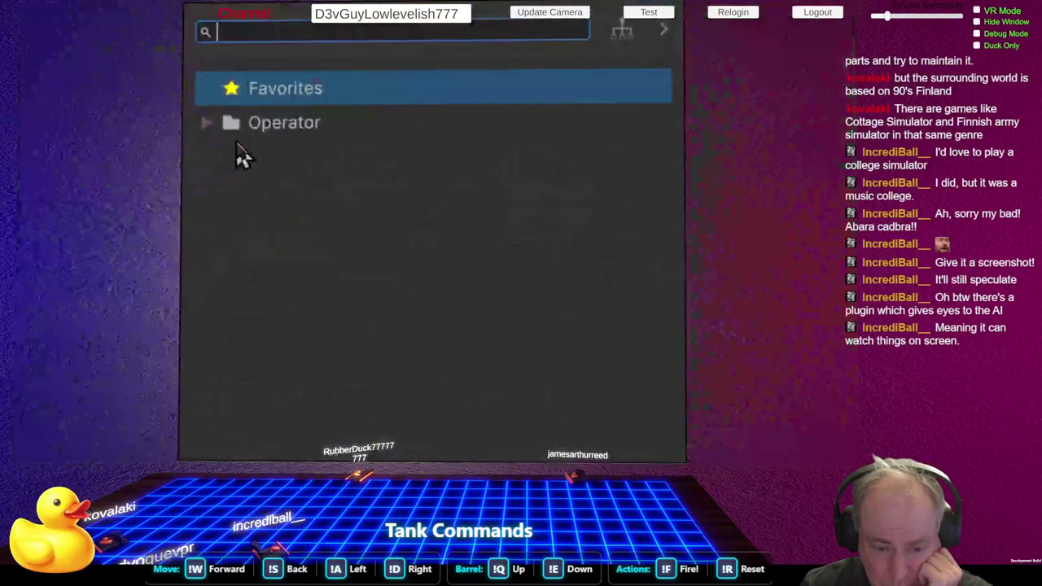
{"action": "left_click", "coordinate": [206, 124]}
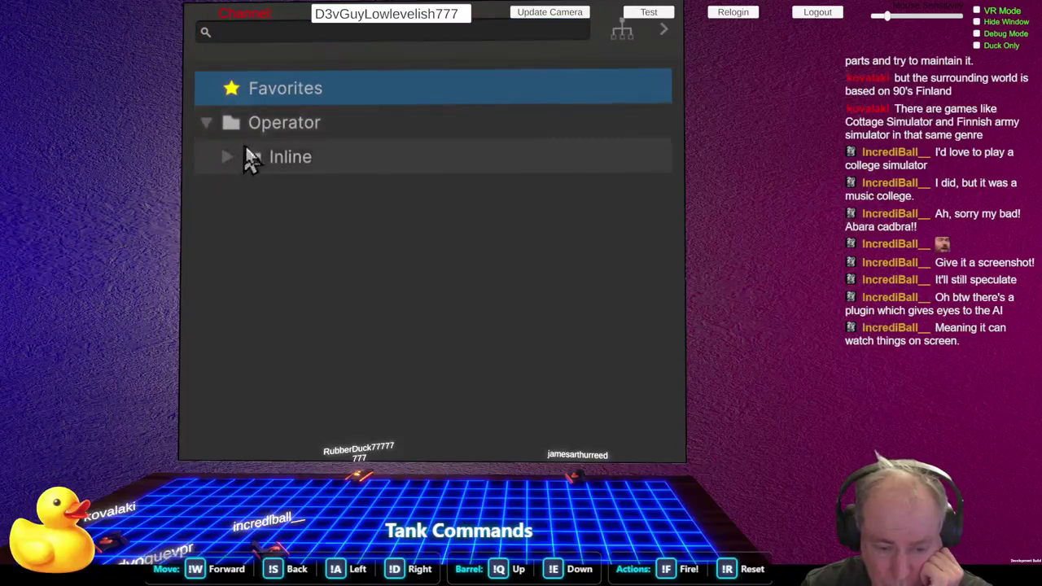
{"action": "left_click", "coordinate": [237, 167]}
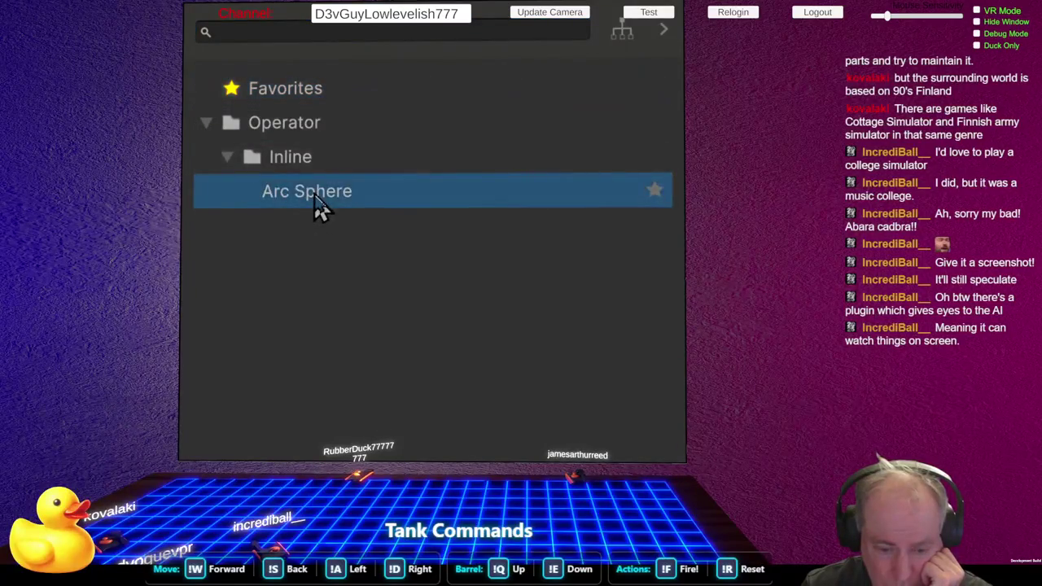
{"action": "left_click", "coordinate": [317, 204]}
- Give the Arc Sphere node radius 0.5, feeding Set Position Shape's Arc Sphere input
{"action": "key", "text": "f"}
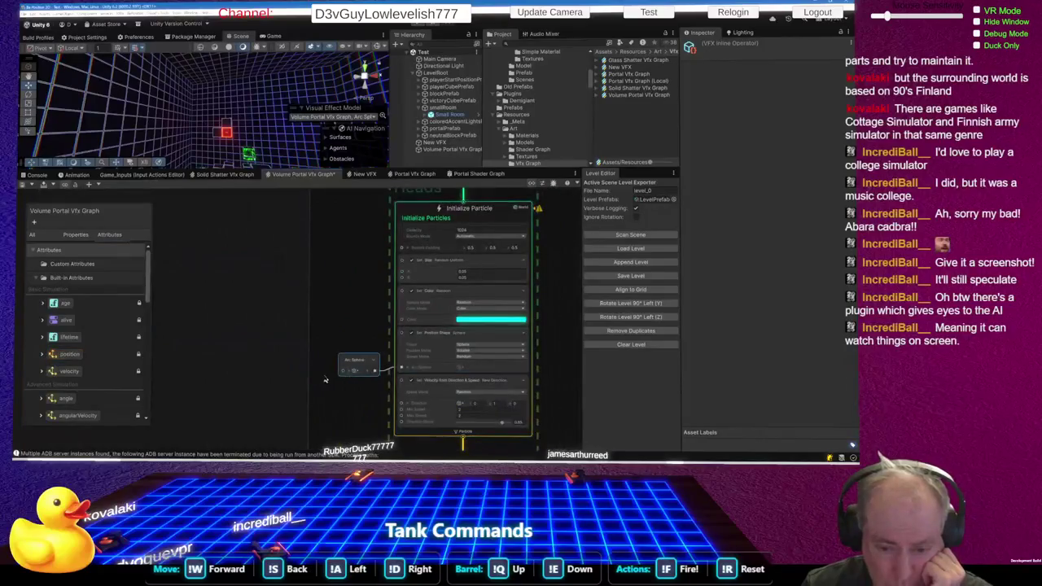
{"action": "left_click_drag", "start_coordinate": [394, 345], "coordinate": [357, 342]}
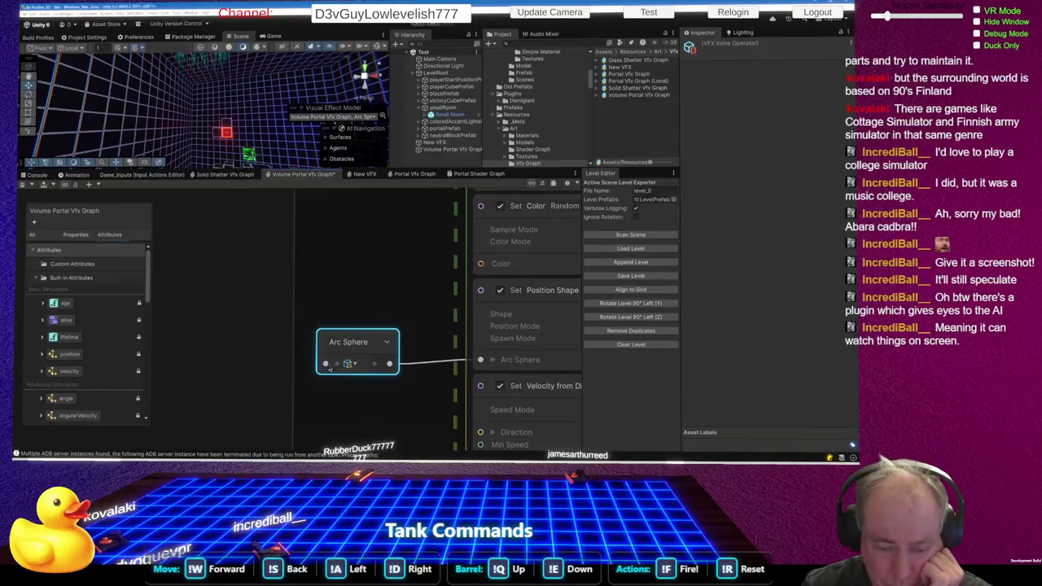
{"action": "left_click", "coordinate": [337, 367]}
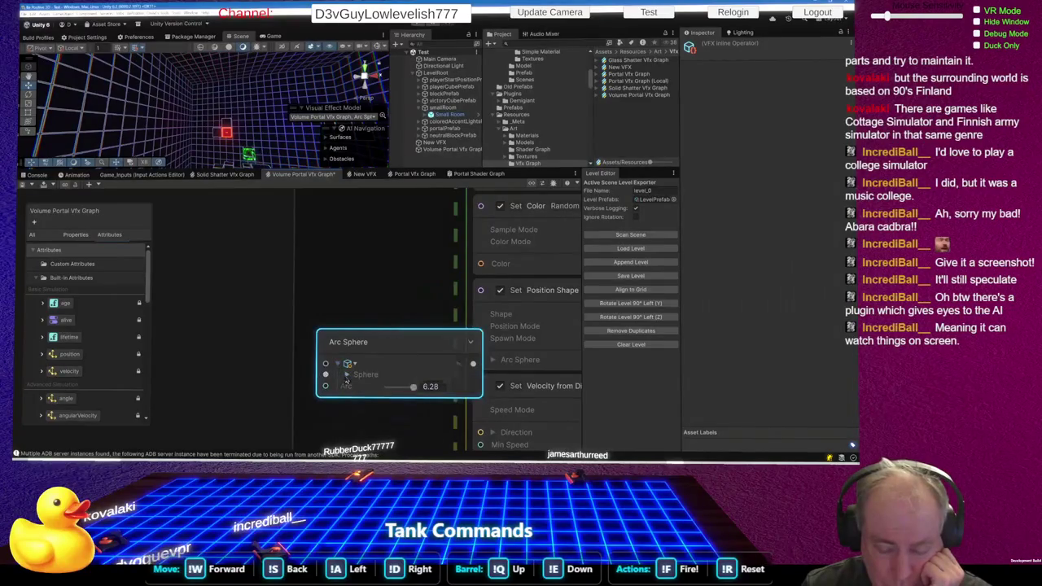
{"action": "left_click", "coordinate": [347, 376]}
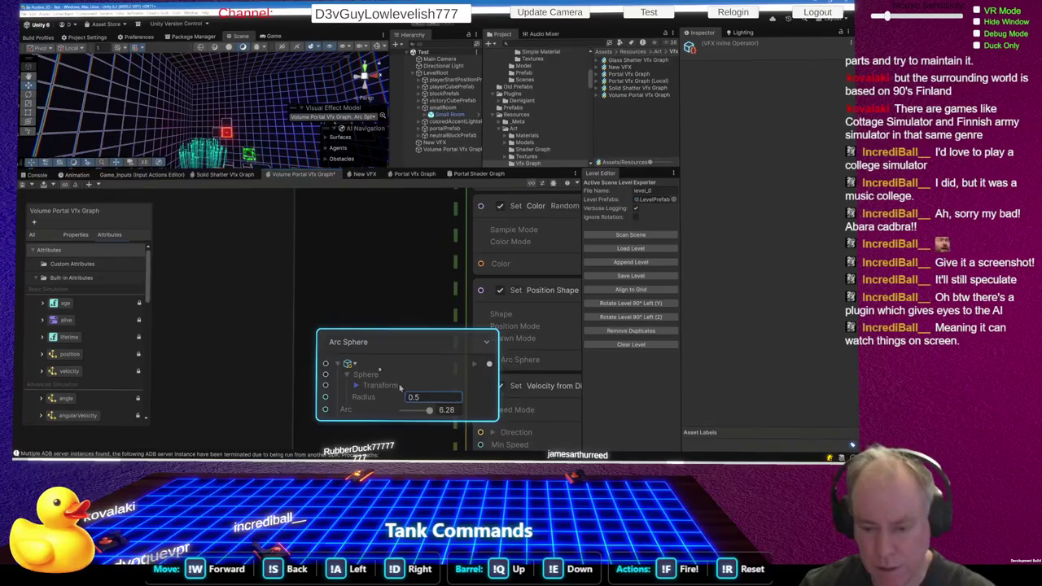
{"action": "left_click", "coordinate": [248, 246]}
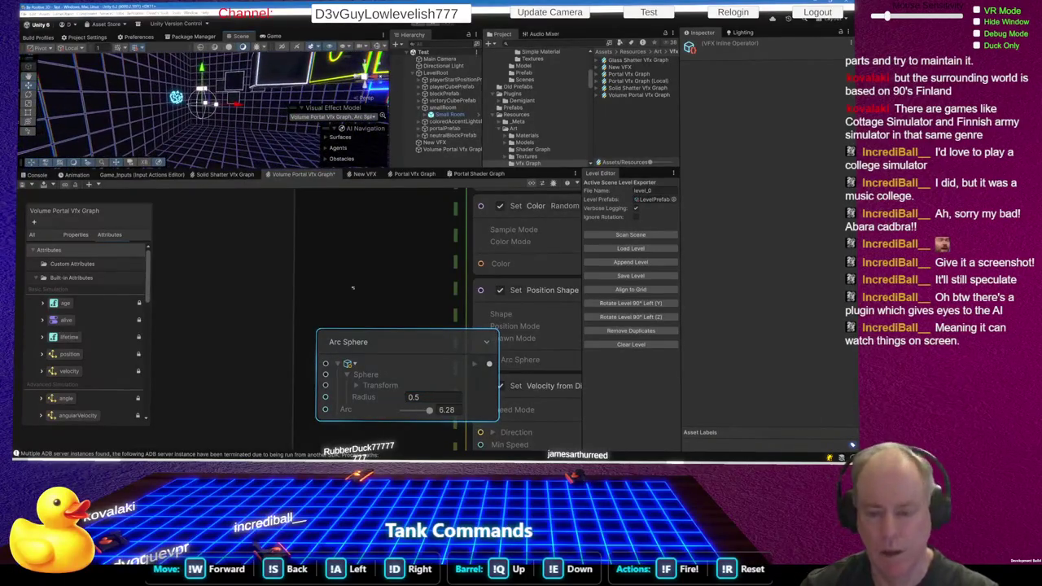
{"action": "left_click_drag", "start_coordinate": [423, 340], "coordinate": [349, 337]}
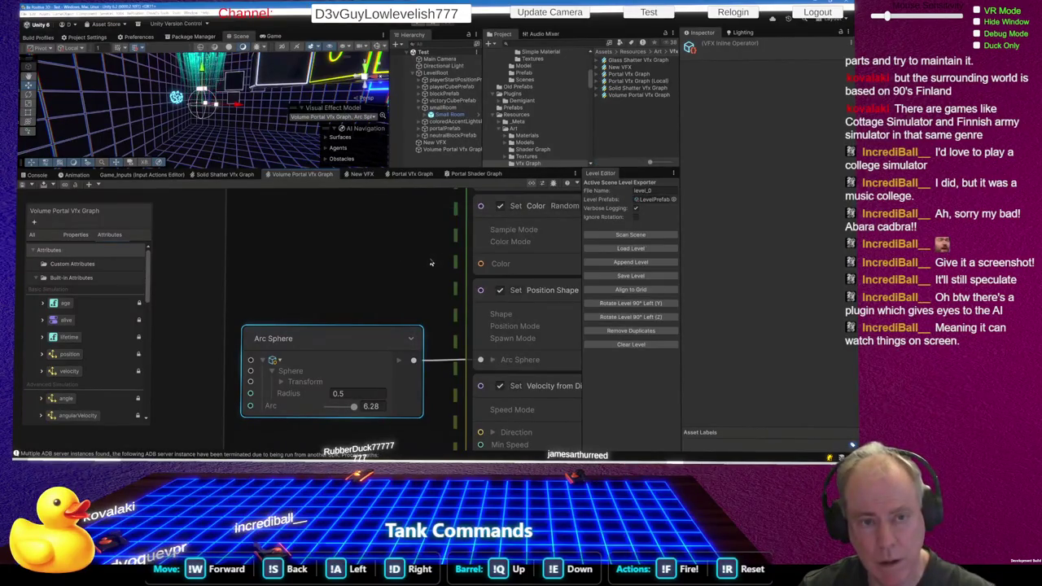
{"action": "scroll", "coordinate": [440, 418], "scroll_direction": "down", "scroll_amount": 5}
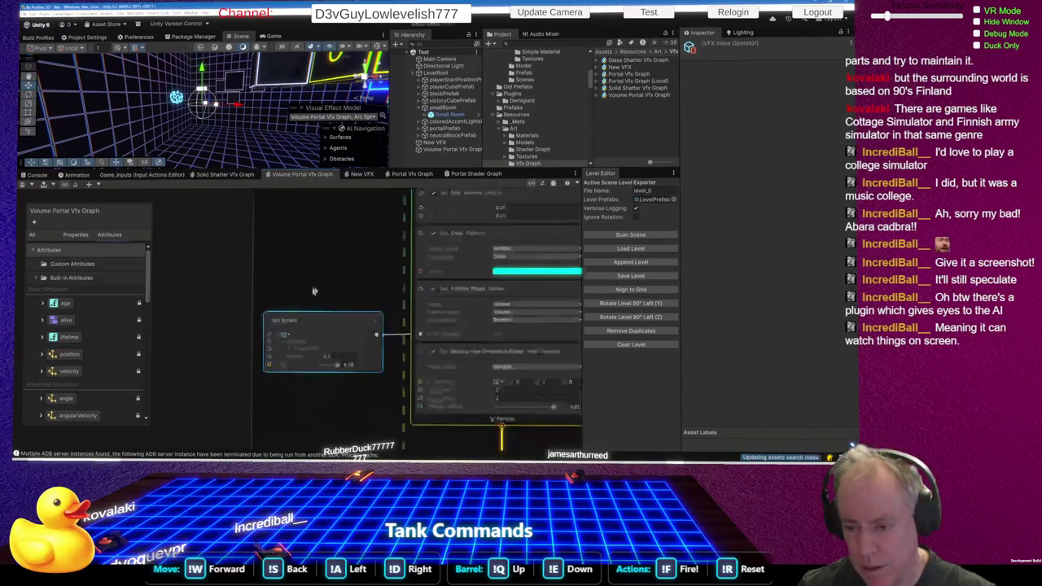
{"action": "scroll", "coordinate": [444, 346], "scroll_direction": "up", "scroll_amount": 5}
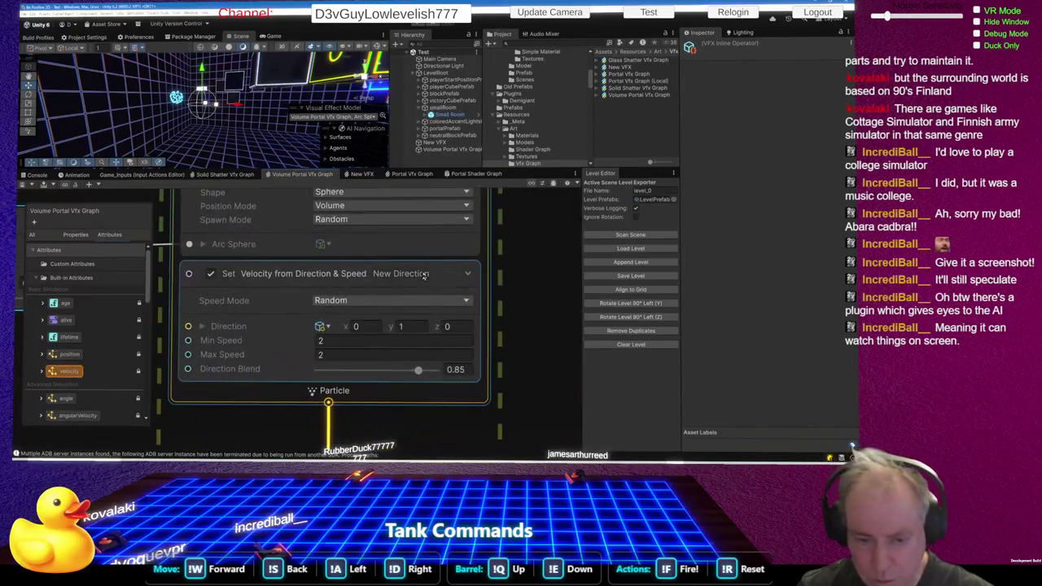
{"action": "right_click", "coordinate": [346, 277]}
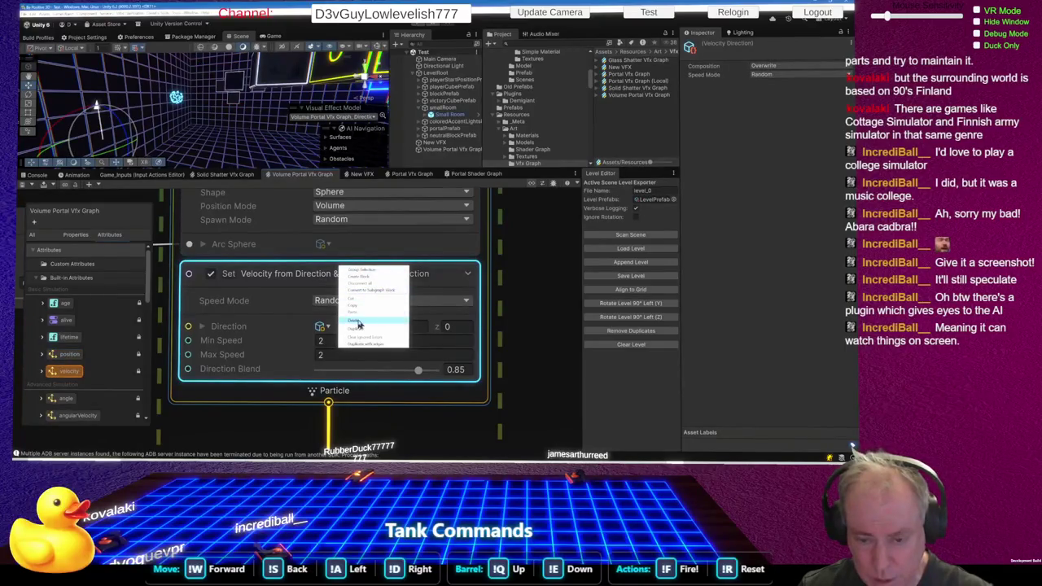
- Delete the Set Velocity from Direction & Speed block and save the graph
{"action": "left_click", "coordinate": [359, 320]}
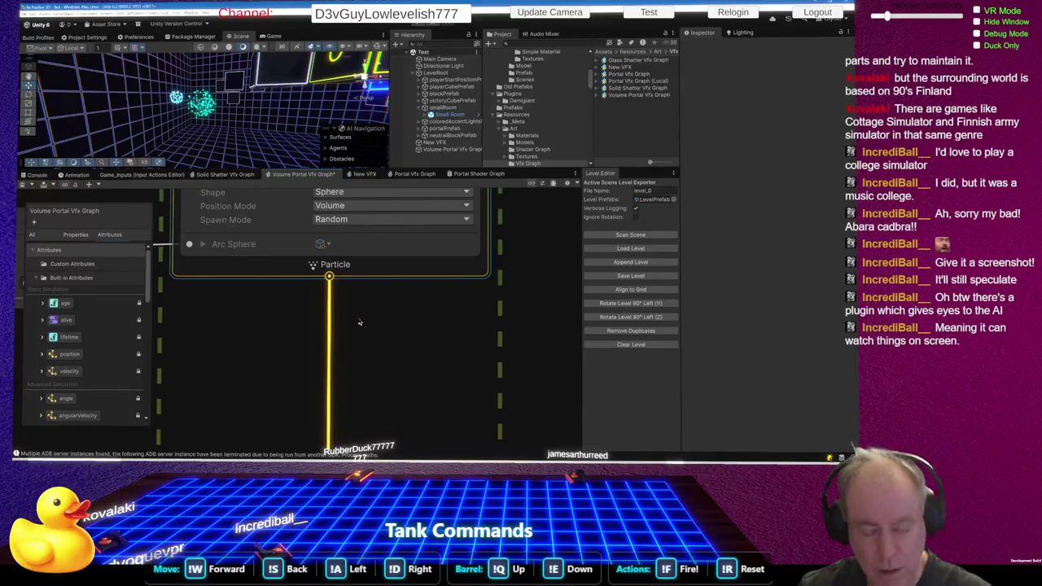
{"action": "key", "text": "ctrl+s"}
{"action": "mouse_move", "coordinate": [269, 106]}
{"action": "left_mouse_down"}
{"action": "mouse_move", "coordinate": [352, 130]}
{"action": "mouse_move", "coordinate": [363, 145]}
{"action": "mouse_move", "coordinate": [383, 135]}
{"action": "mouse_move", "coordinate": [350, 159]}
{"action": "left_mouse_up"}
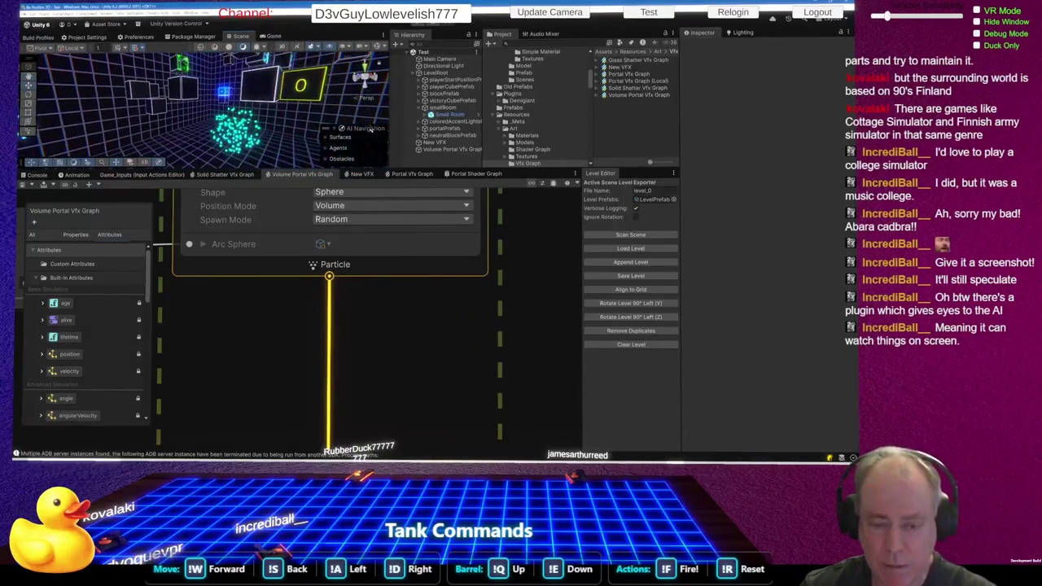
- Set Position Mode to Surface and select the Volume Portal object to preview hollow spheres
{"action": "left_click", "coordinate": [379, 206]}
{"action": "left_click", "coordinate": [350, 218]}
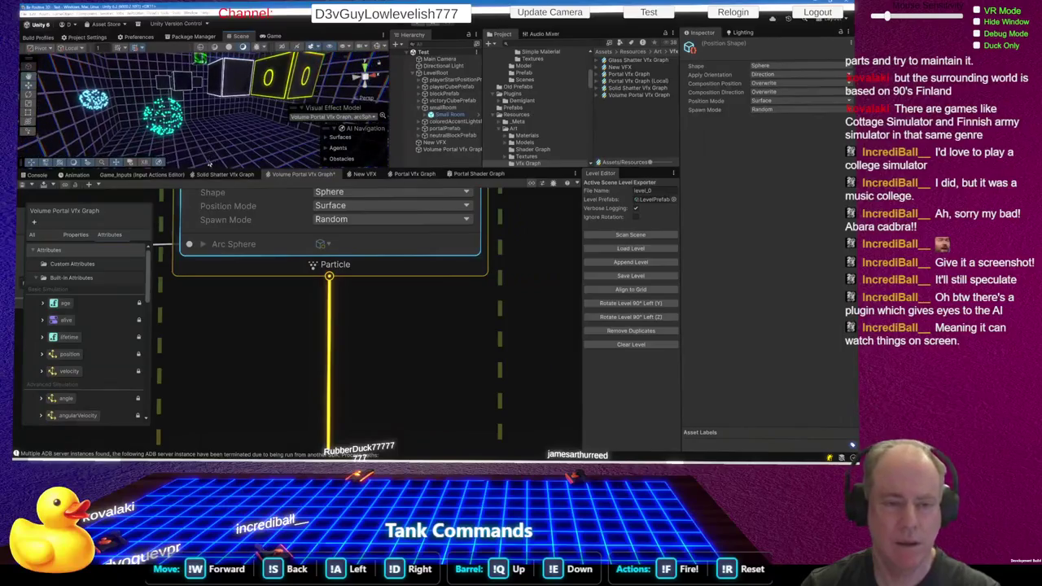
{"action": "scroll", "coordinate": [539, 145], "scroll_direction": "down", "scroll_amount": 5}
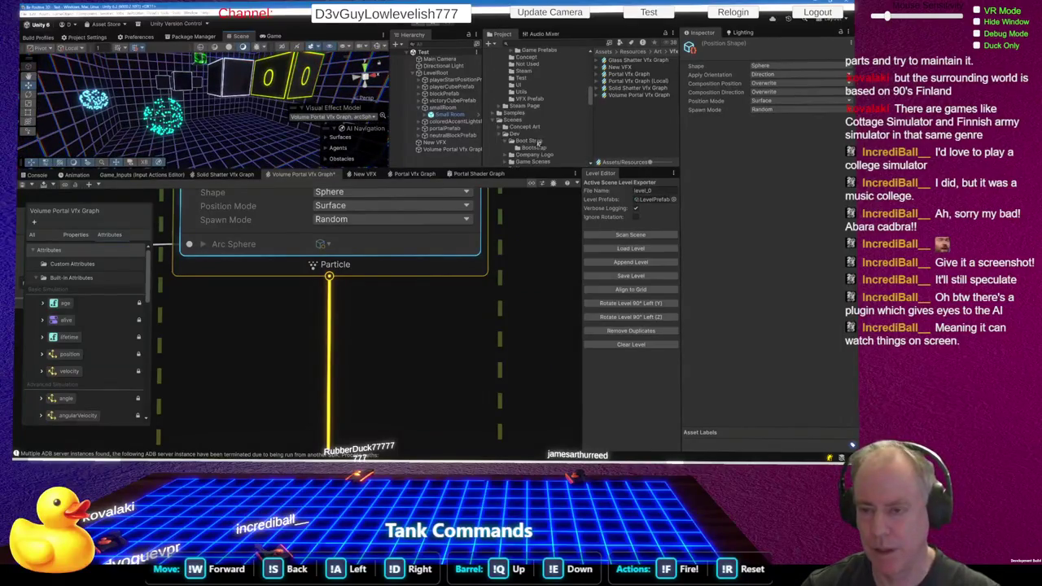
{"action": "left_click", "coordinate": [466, 152]}
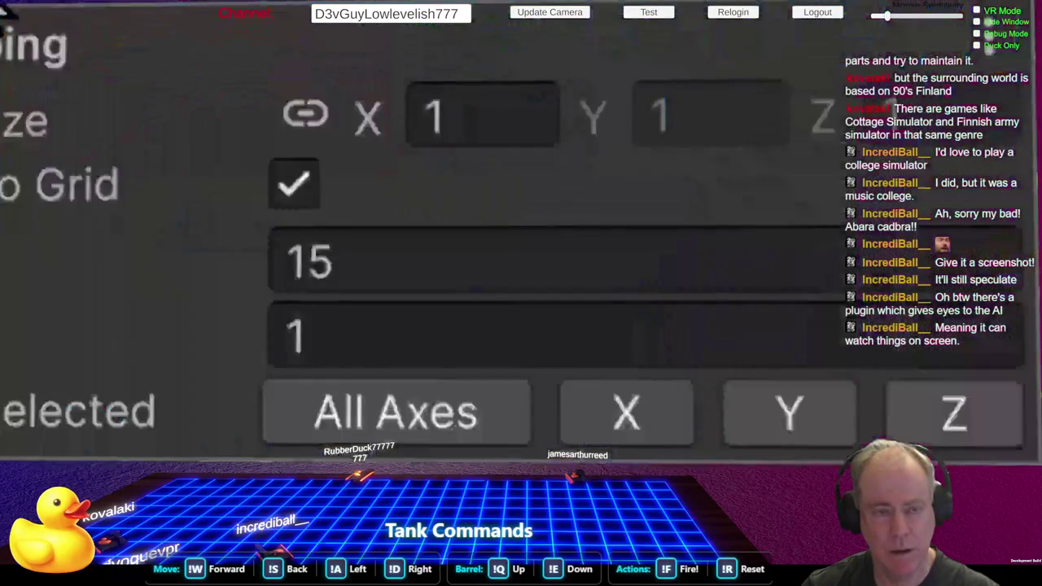
{"action": "left_click", "coordinate": [333, 424]}
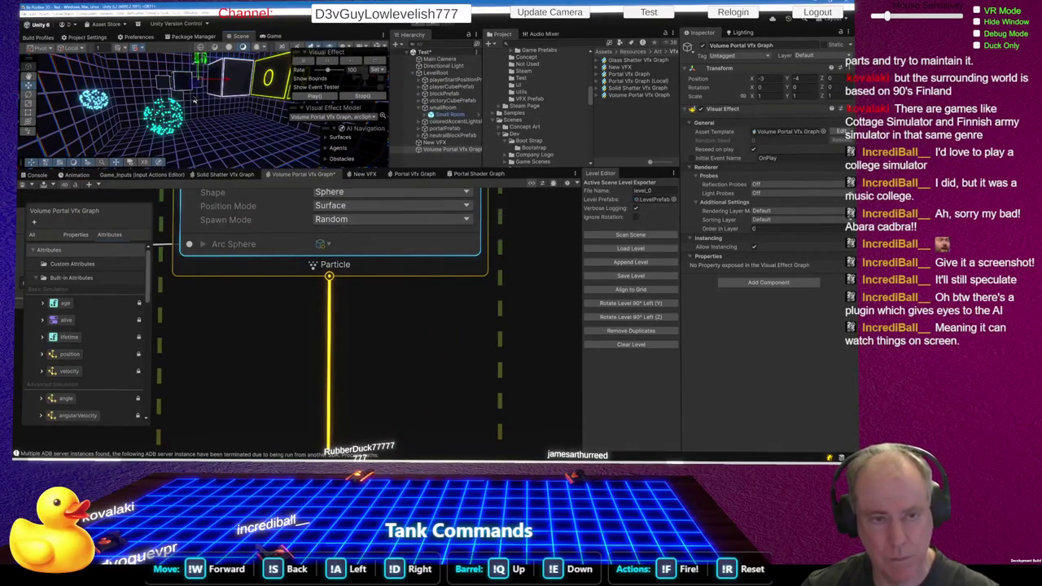
{"action": "mouse_move", "coordinate": [196, 99]}
{"action": "left_mouse_down"}
{"action": "mouse_move", "coordinate": [167, 103]}
{"action": "mouse_move", "coordinate": [218, 57]}
{"action": "mouse_move", "coordinate": [328, 87]}
{"action": "mouse_move", "coordinate": [232, 91]}
{"action": "left_mouse_up"}
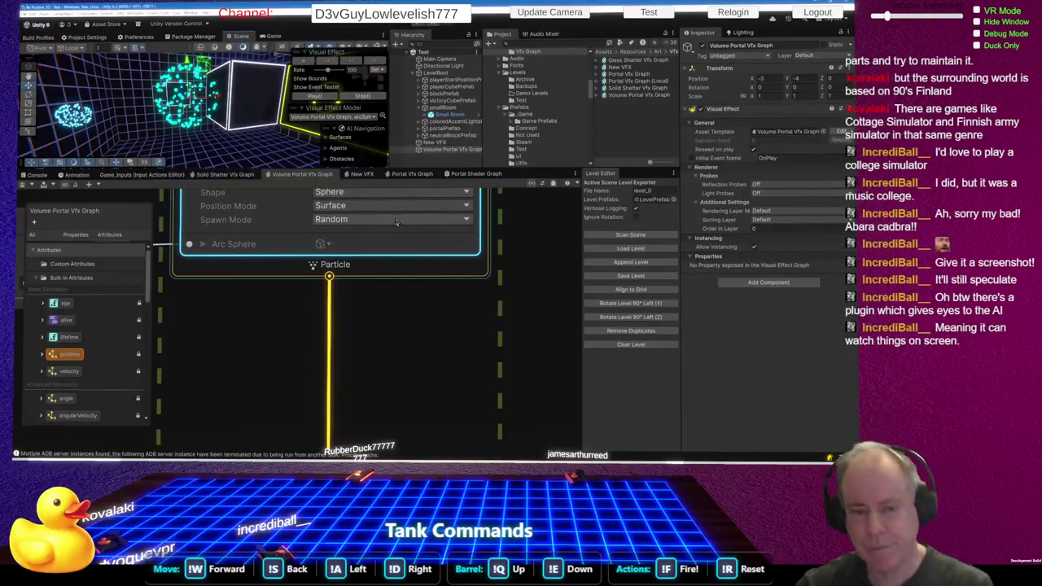
{"action": "scroll", "coordinate": [394, 212], "scroll_direction": "down", "scroll_amount": 2}
- Delete the Gravity and Linear Drag blocks from the Update Particle context
{"action": "scroll", "coordinate": [289, 233], "scroll_direction": "down", "scroll_amount": 3}
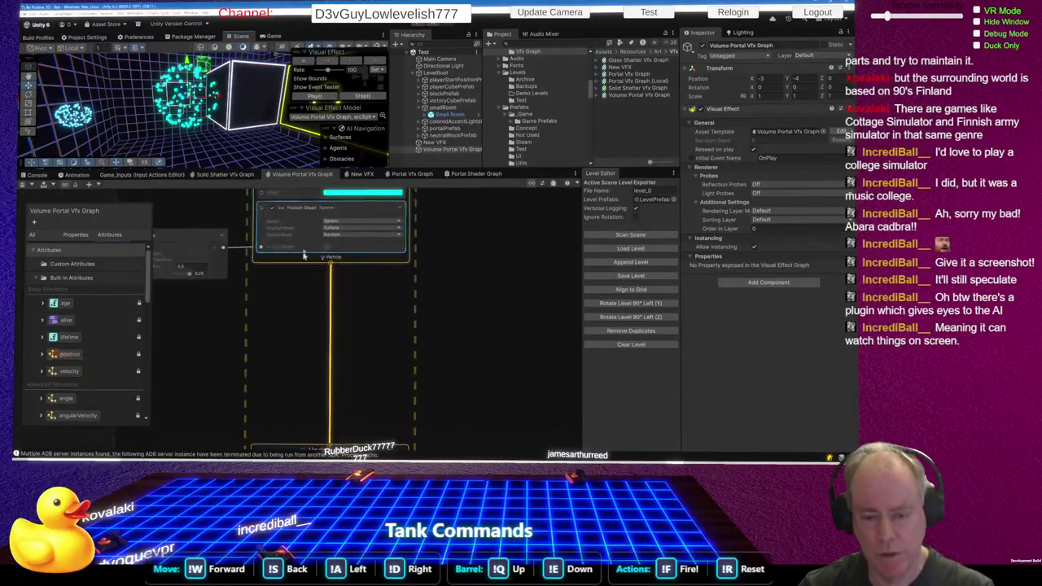
{"action": "scroll", "coordinate": [293, 310], "scroll_direction": "down", "scroll_amount": 1}
{"action": "scroll", "coordinate": [332, 247], "scroll_direction": "up", "scroll_amount": 2}
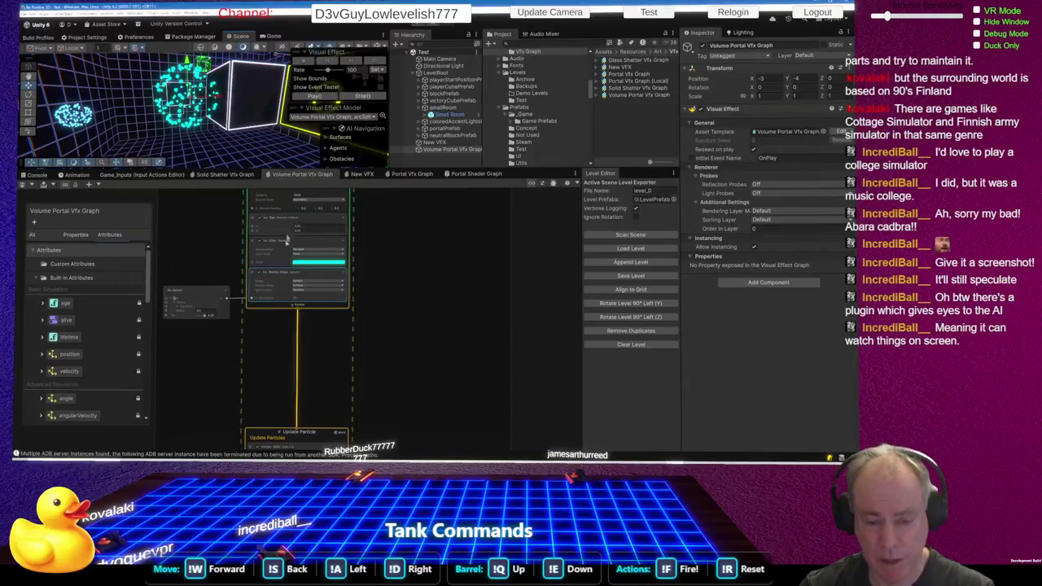
{"action": "scroll", "coordinate": [299, 225], "scroll_direction": "up", "scroll_amount": 2}
{"action": "scroll", "coordinate": [301, 250], "scroll_direction": "down", "scroll_amount": 3}
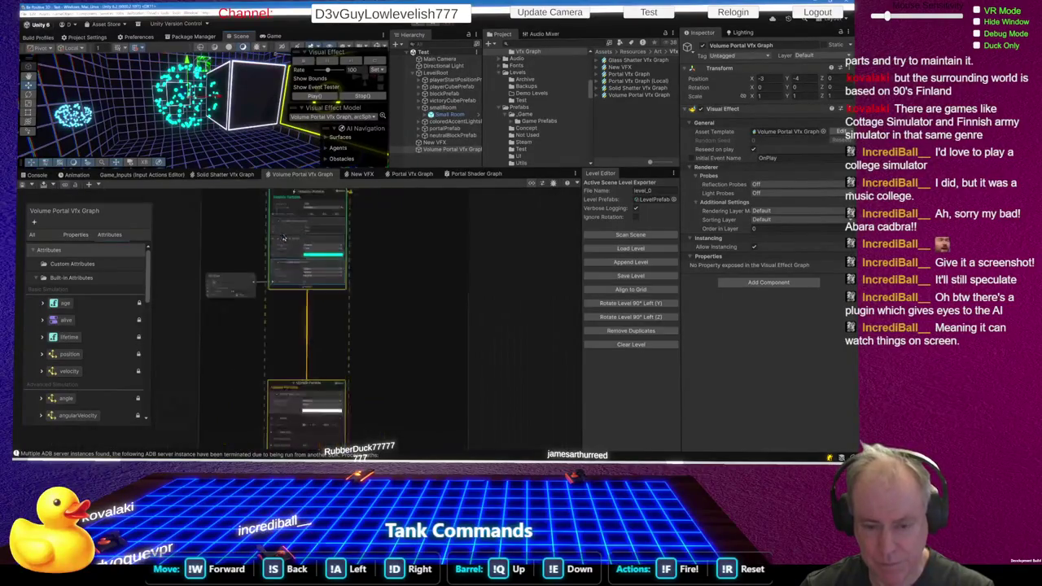
{"action": "scroll", "coordinate": [296, 348], "scroll_direction": "up", "scroll_amount": 3}
{"action": "scroll", "coordinate": [296, 348], "scroll_direction": "up", "scroll_amount": 1}
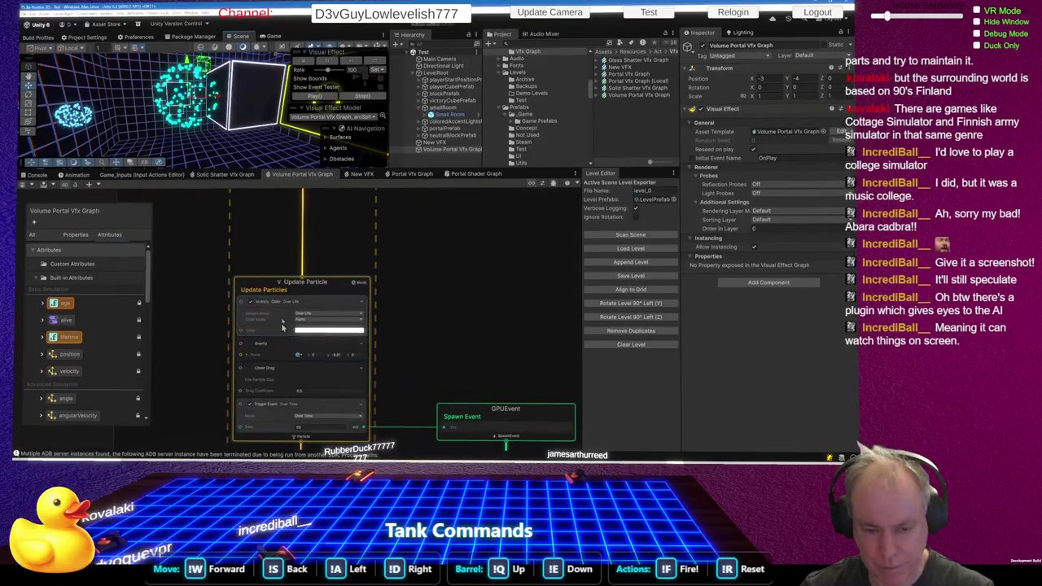
{"action": "scroll", "coordinate": [301, 375], "scroll_direction": "up", "scroll_amount": 1}
{"action": "scroll", "coordinate": [301, 375], "scroll_direction": "up", "scroll_amount": 1}
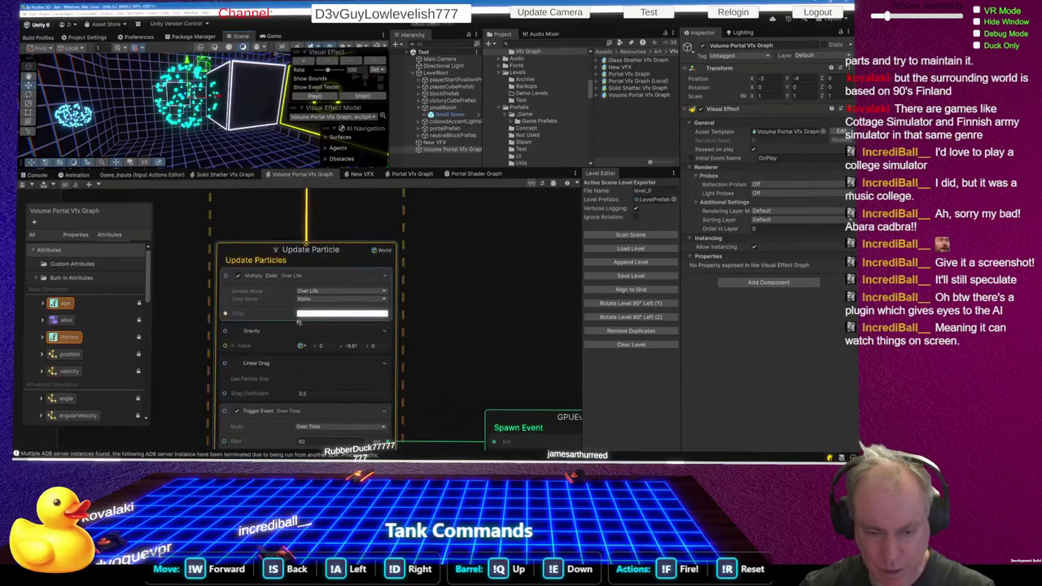
{"action": "right_click", "coordinate": [299, 336]}
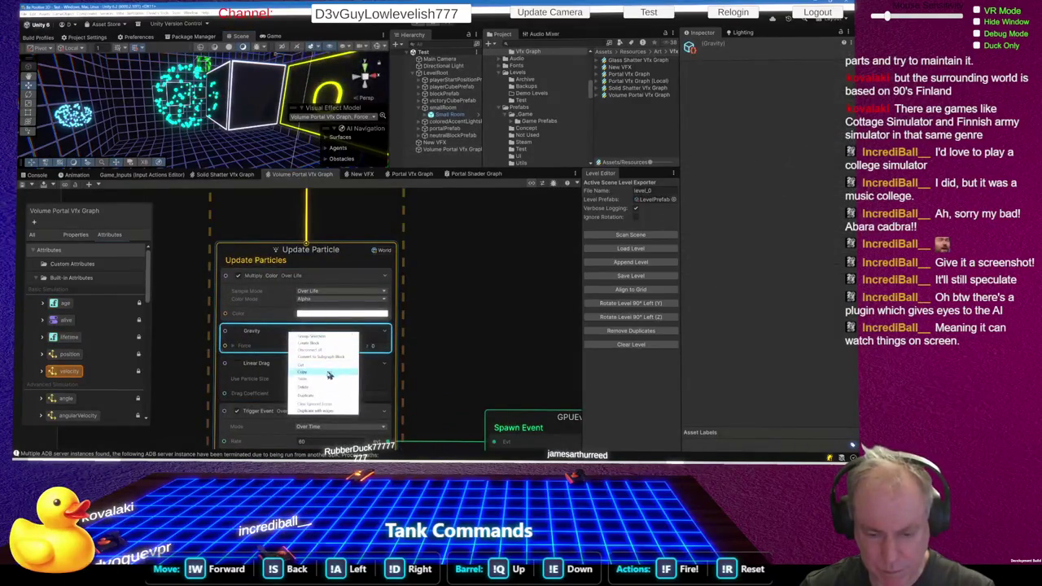
{"action": "left_click", "coordinate": [308, 387]}
{"action": "right_click", "coordinate": [279, 331]}
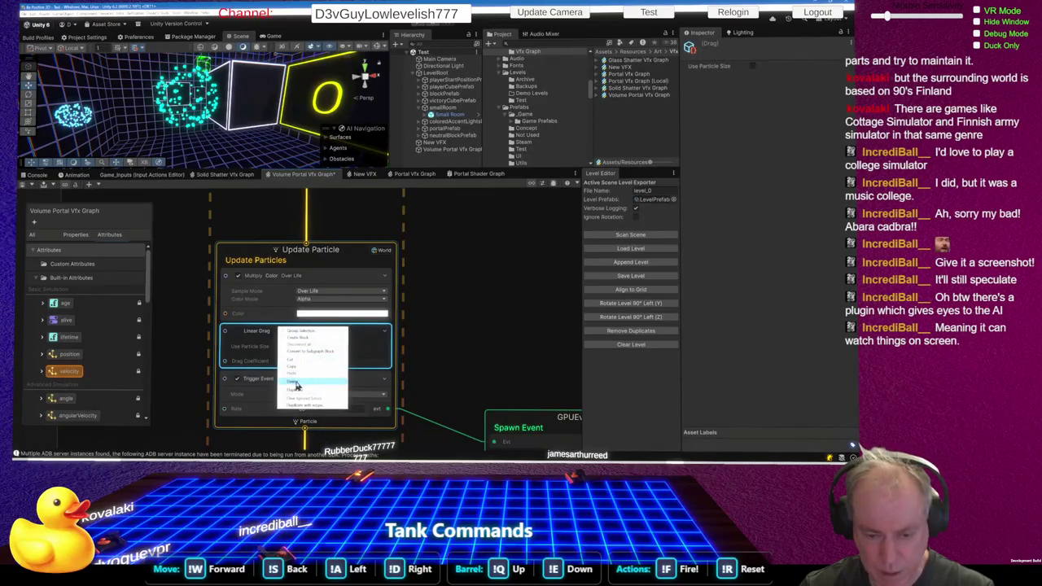
{"action": "left_click", "coordinate": [295, 382]}
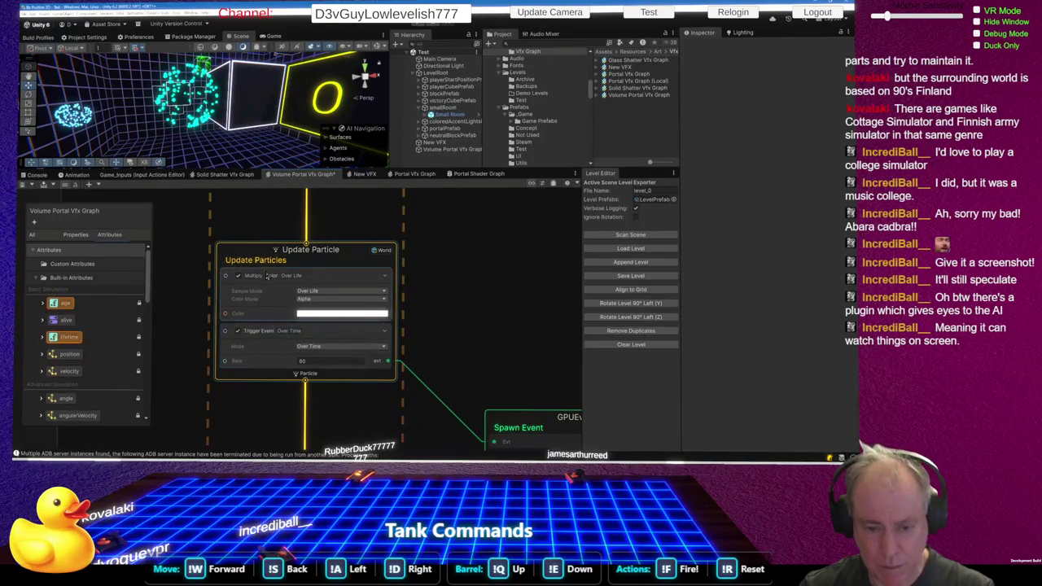
{"action": "right_click", "coordinate": [256, 379]}
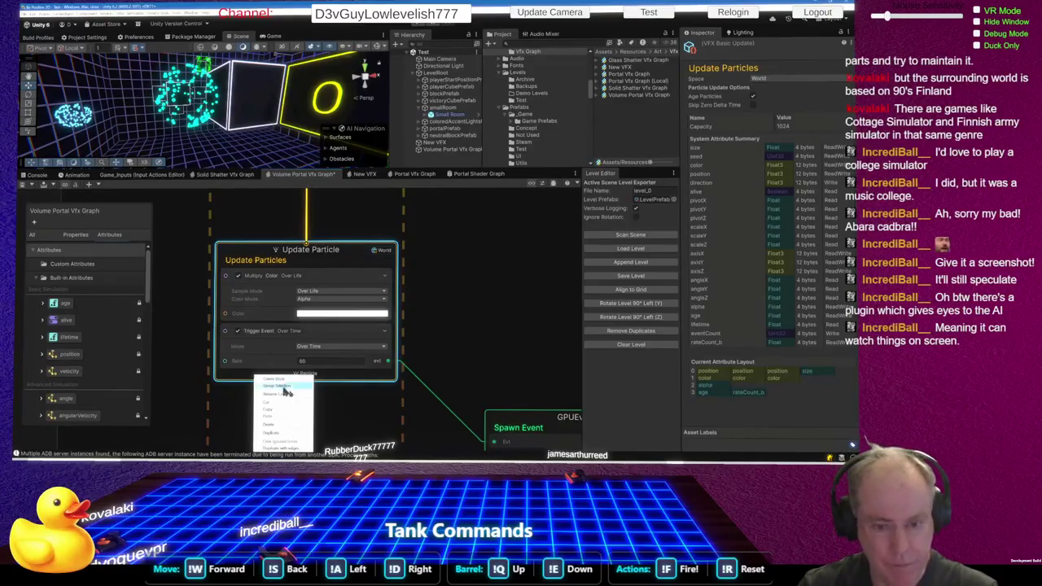
- Add a Set Velocity block beneath Trigger Event in Update Particle via the 'set vel' search
{"action": "left_click", "coordinate": [493, 336]}
{"action": "right_click", "coordinate": [343, 366]}
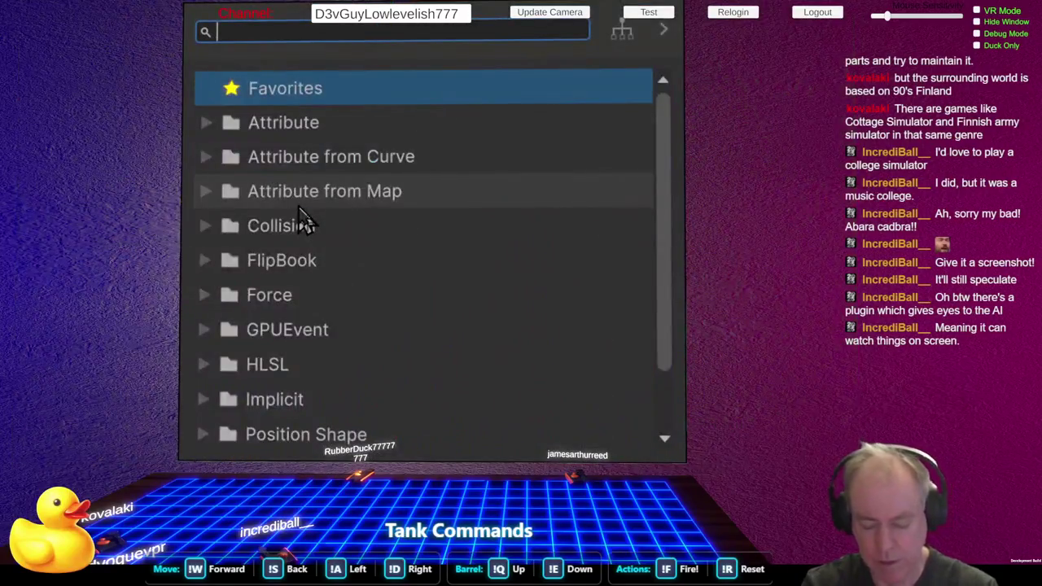
{"action": "type", "text": "set"}
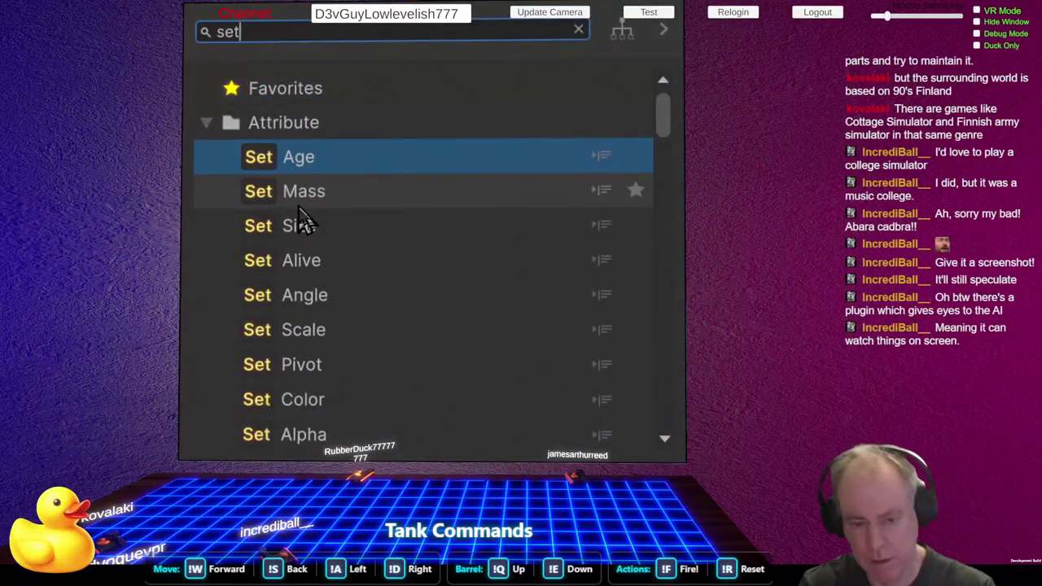
{"action": "type", "text": " vel"}
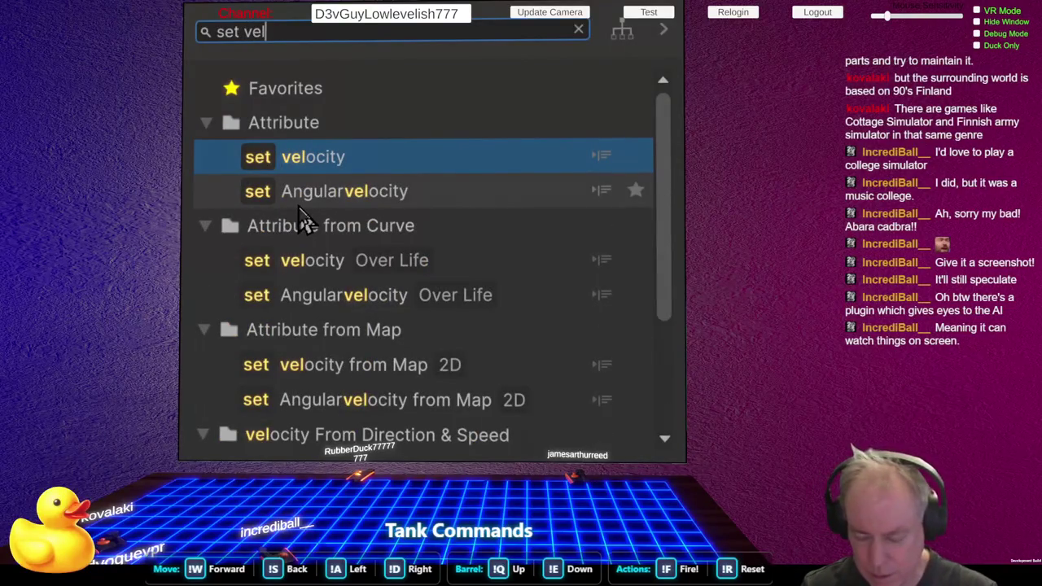
{"action": "left_click", "coordinate": [298, 205]}
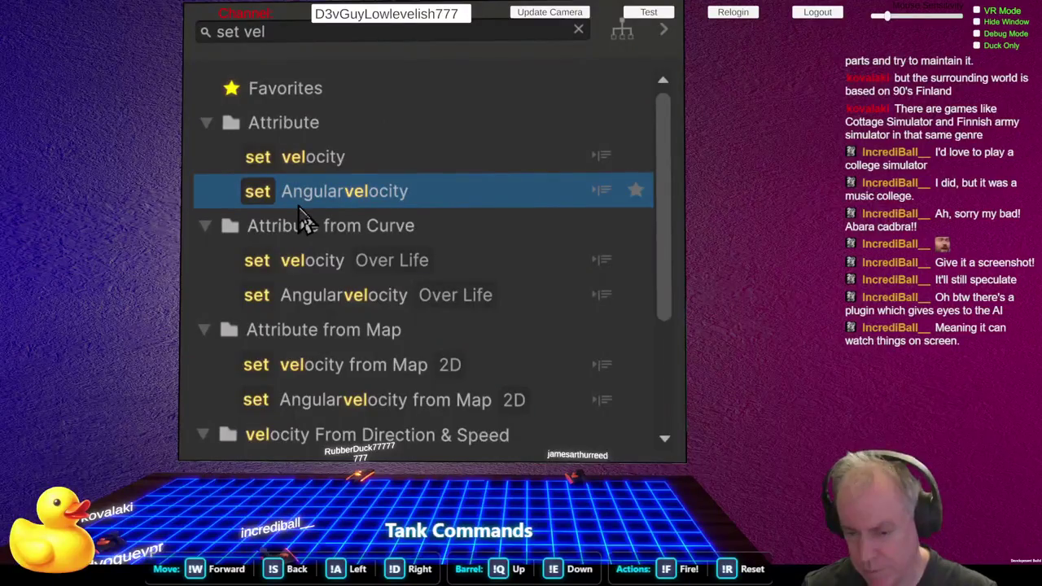
{"action": "key", "text": "Up"}
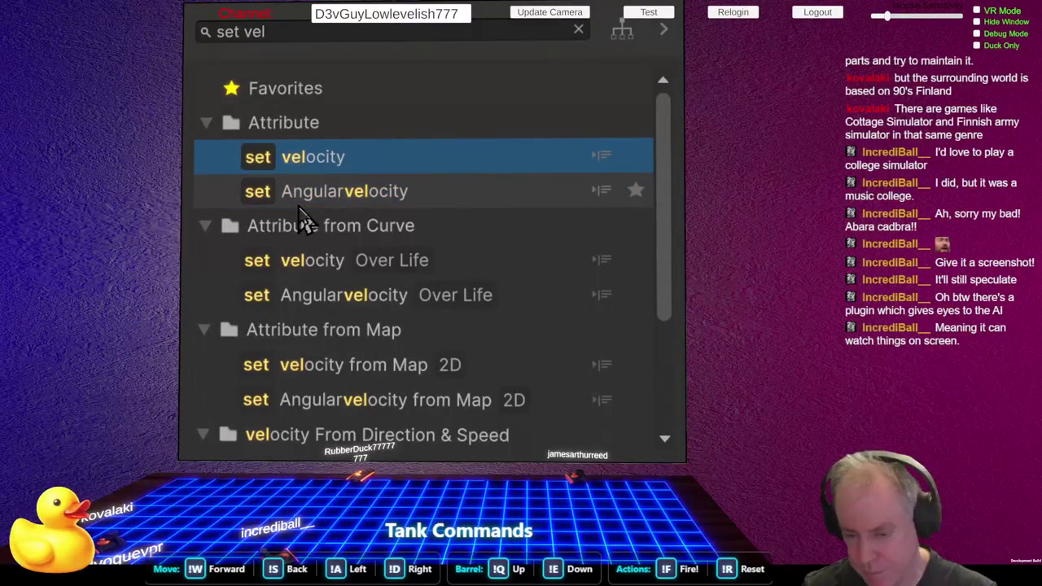
{"action": "key", "text": "Return"}
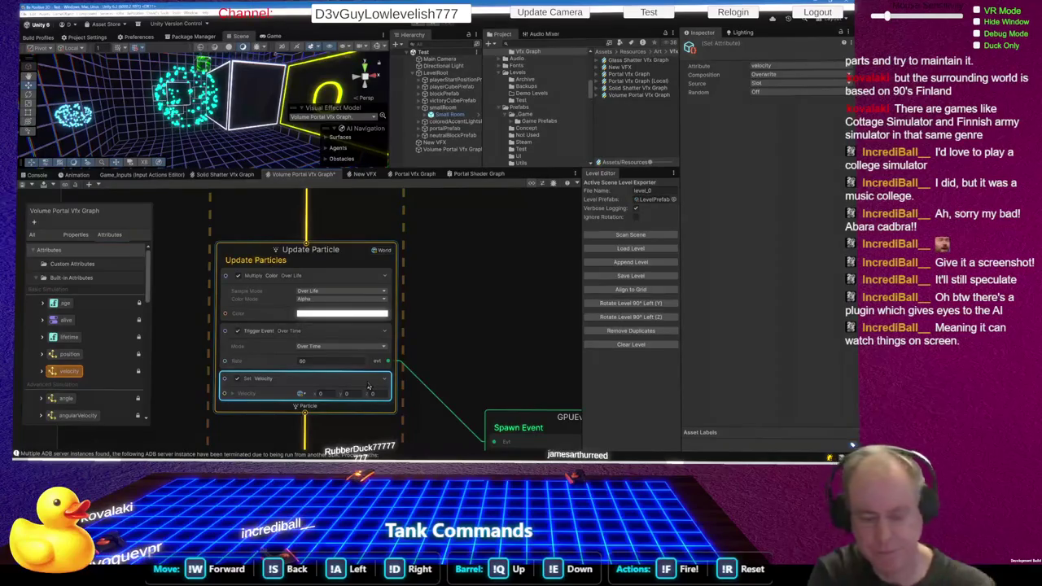
{"action": "key", "text": "alt+Tab"}
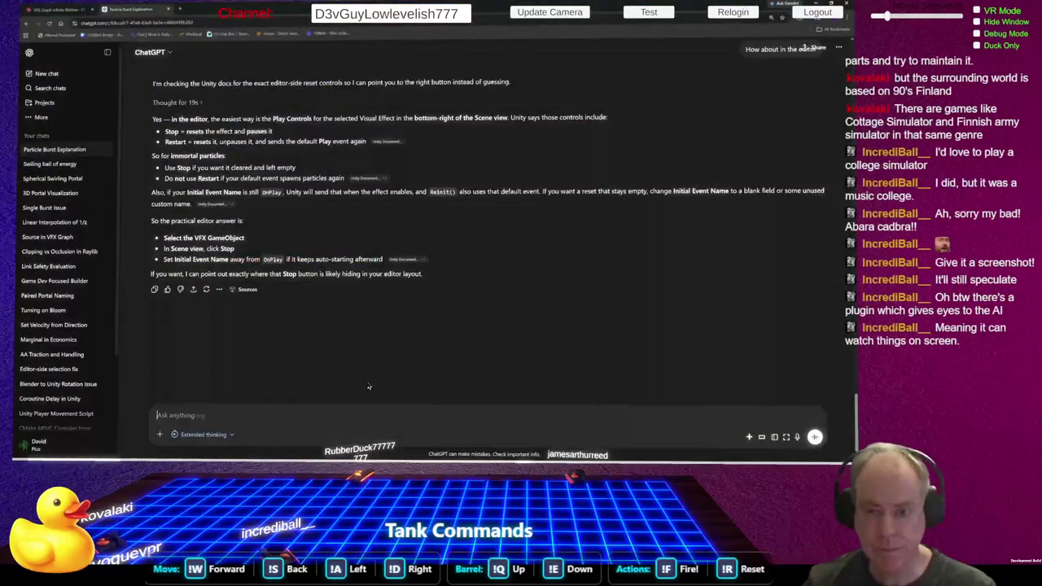
- In a new chat, send 'Vfx graph: set velocity tangental to radial vector from center of system in Global Space'
{"action": "left_click", "coordinate": [52, 75]}
{"action": "left_click", "coordinate": [52, 76]}
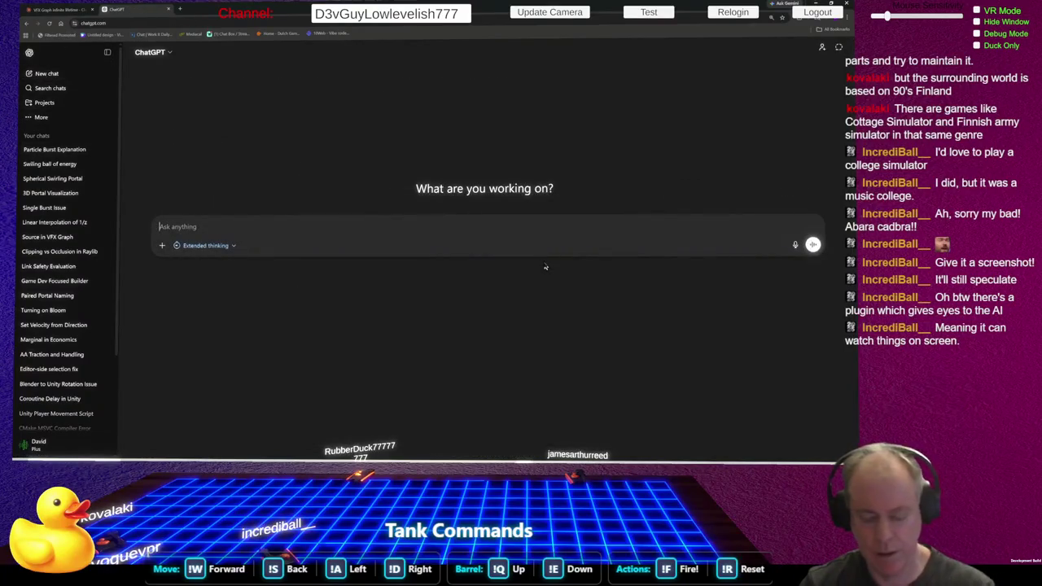
{"action": "type", "text": "Vfx graph:"}
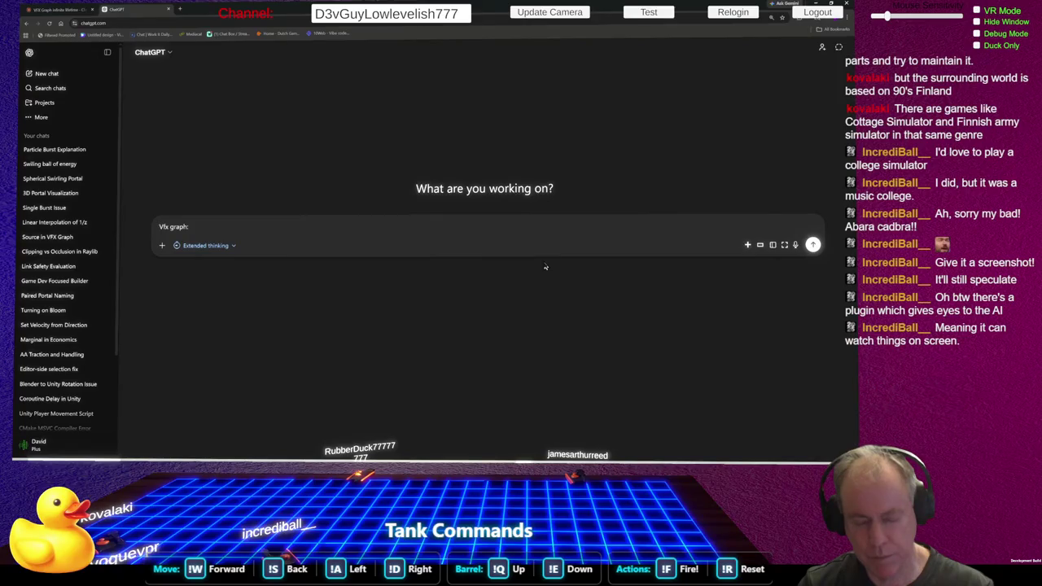
{"action": "type", "text": "se"}
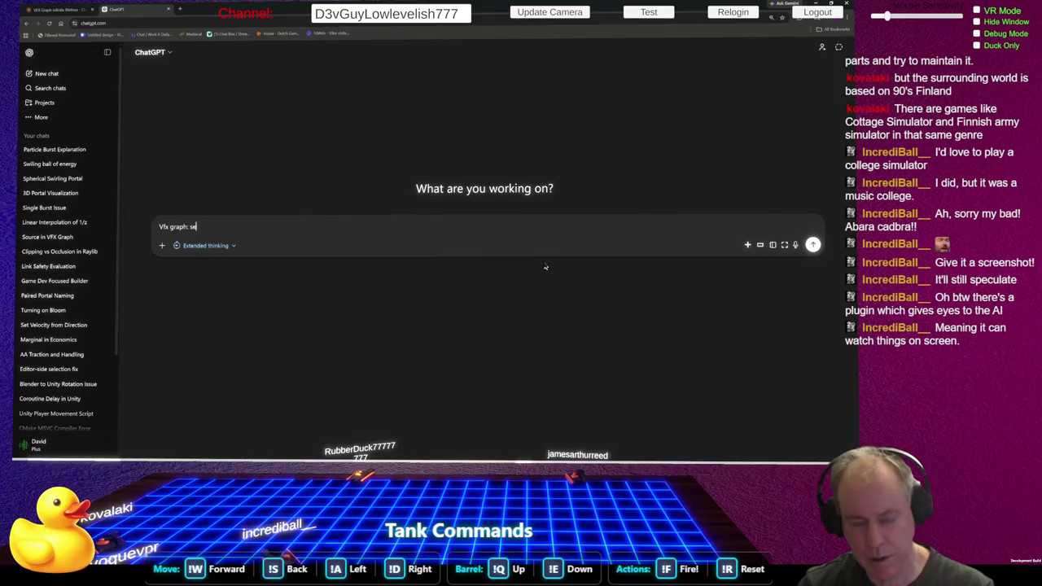
{"action": "type", "text": "t velocity t"}
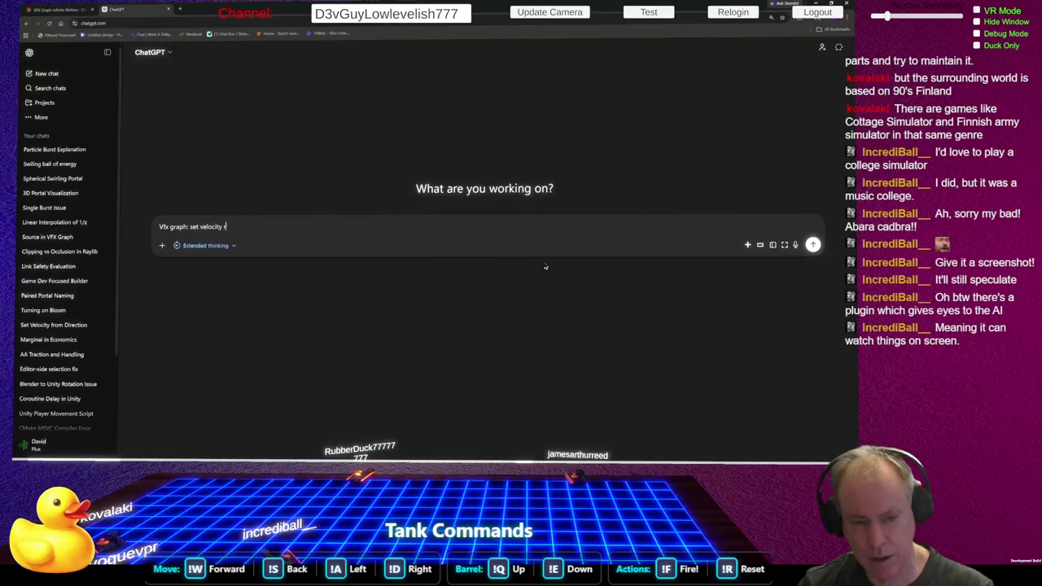
{"action": "type", "text": "angental"}
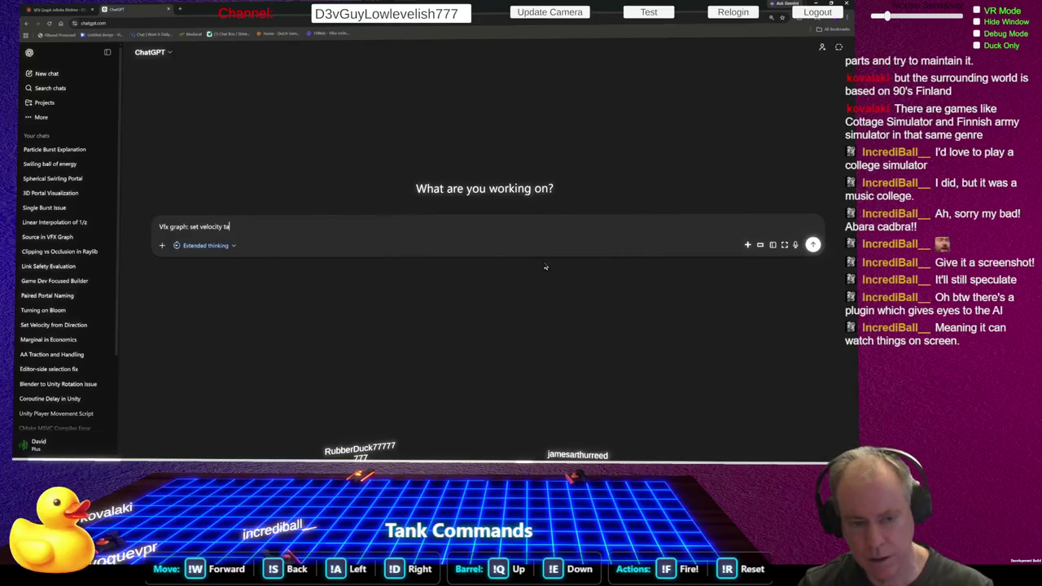
{"action": "type", "text": " to radi"}
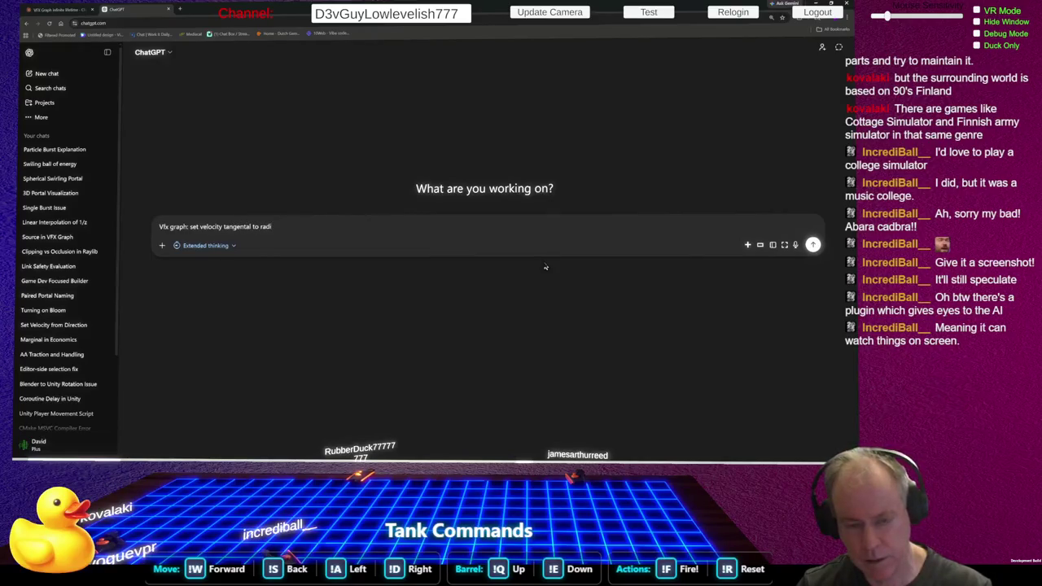
{"action": "type", "text": "al vector of"}
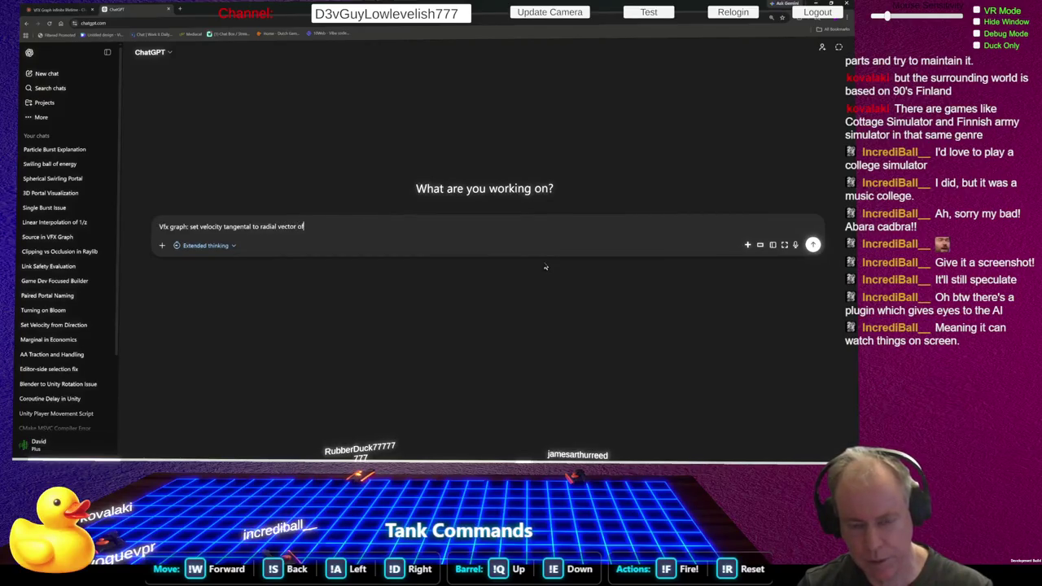
{"action": "key", "text": "BackSpace"}
{"action": "key", "text": "BackSpace"}
{"action": "type", "text": "from"}
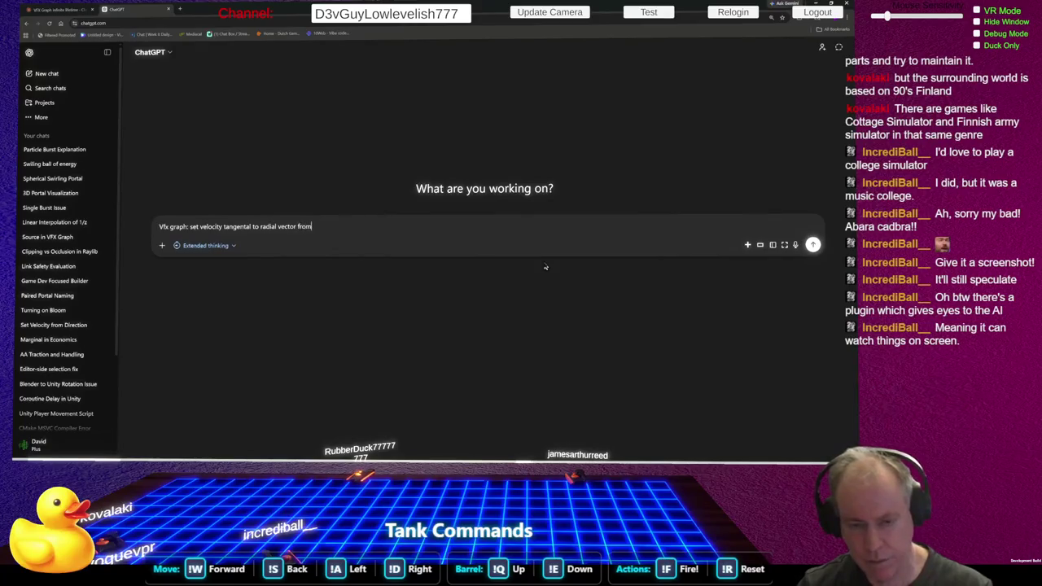
{"action": "type", "text": " cente"}
{"action": "type", "text": "r of "}
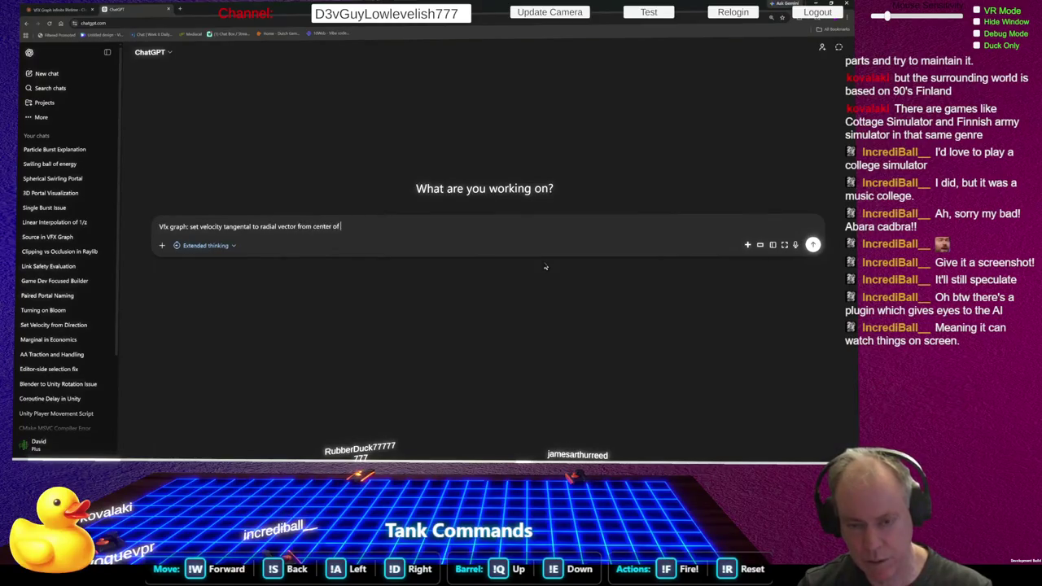
{"action": "type", "text": "systemin"}
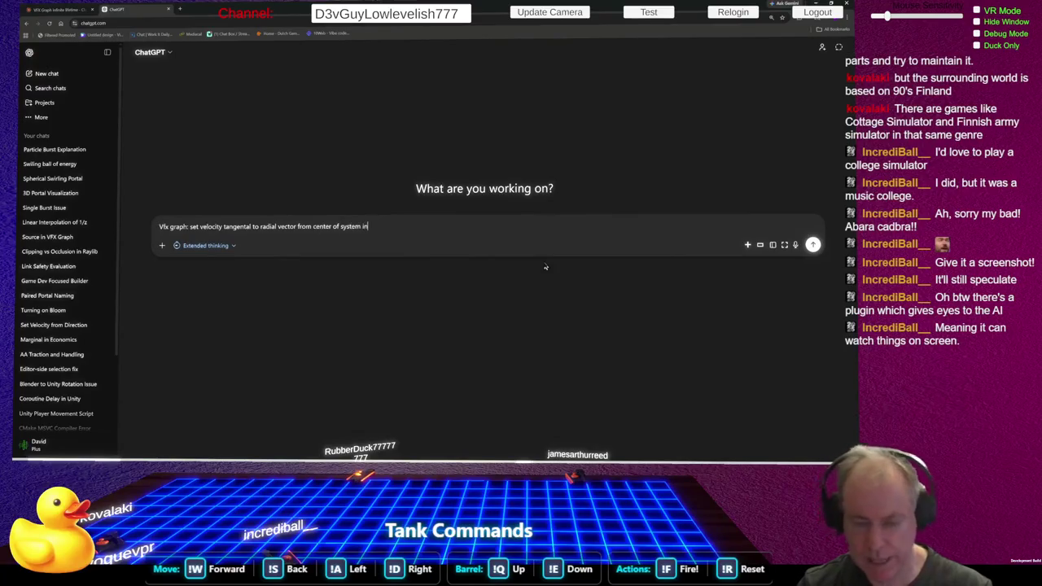
{"action": "type", "text": " Glob"}
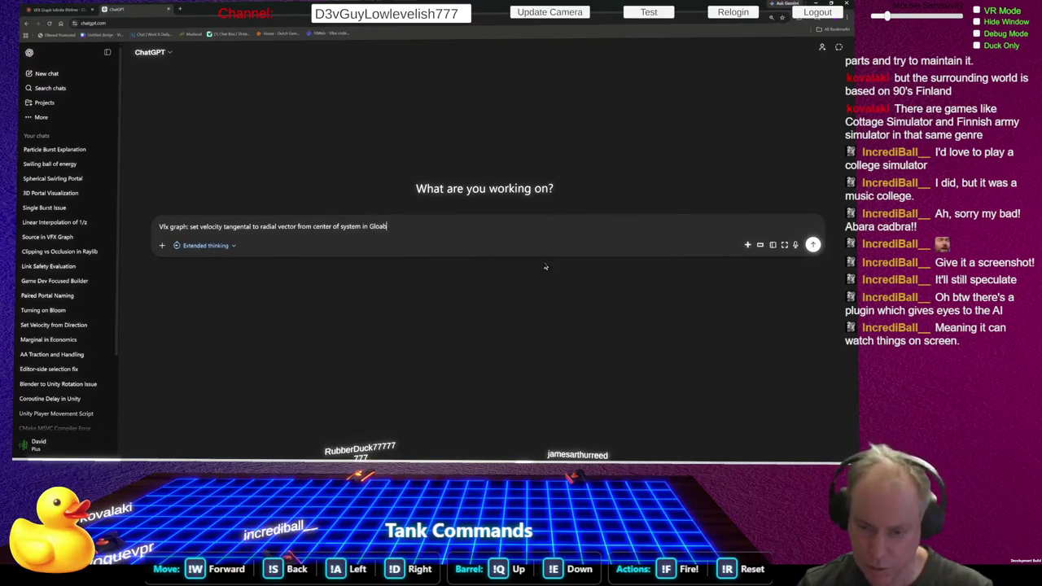
{"action": "type", "text": "al"}
{"action": "type", "text": "l"}
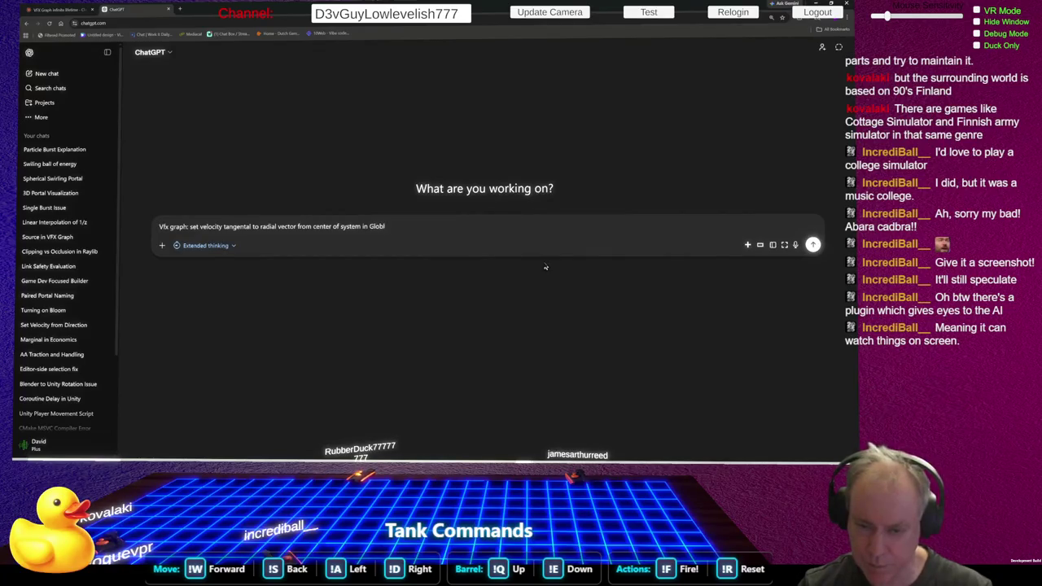
{"action": "type", "text": "al"}
{"action": "type", "text": "Space"}
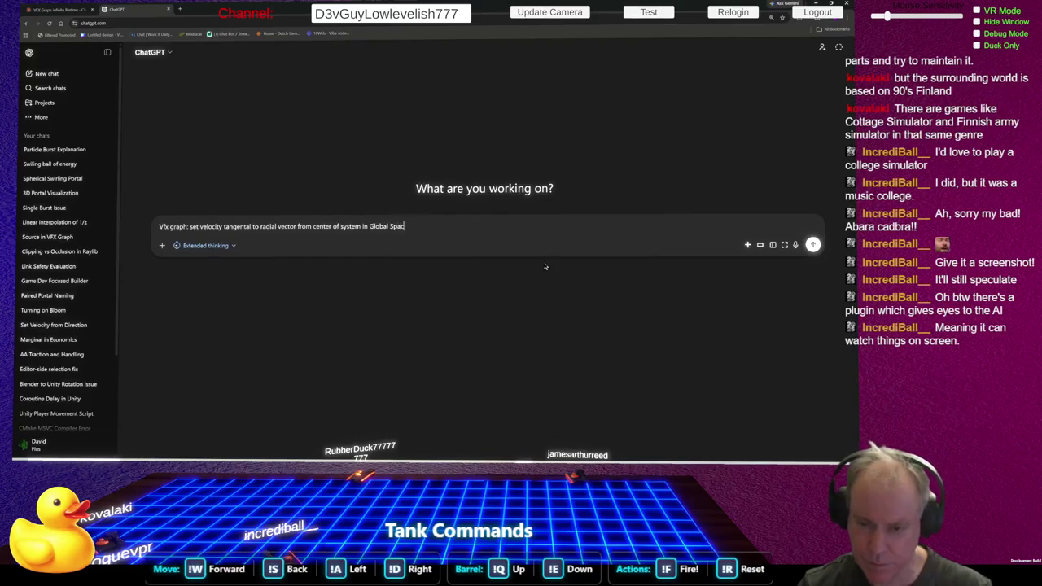
{"action": "key", "text": "Return"}
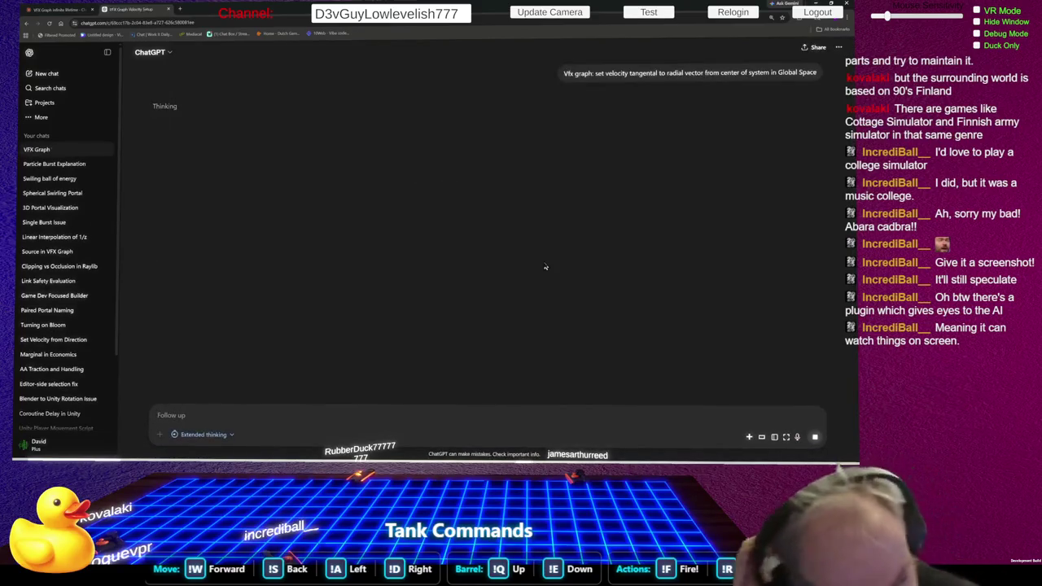
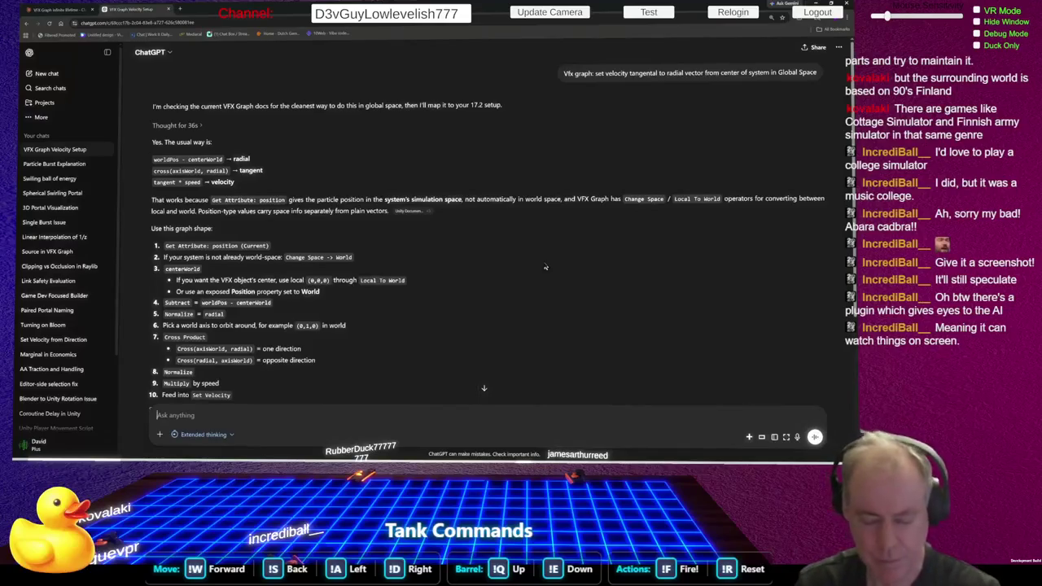
- Draft the ChatGPT follow-up 'I mean from the center of the' and switch to Unity
{"action": "type", "text": "I mean from the center of the"}
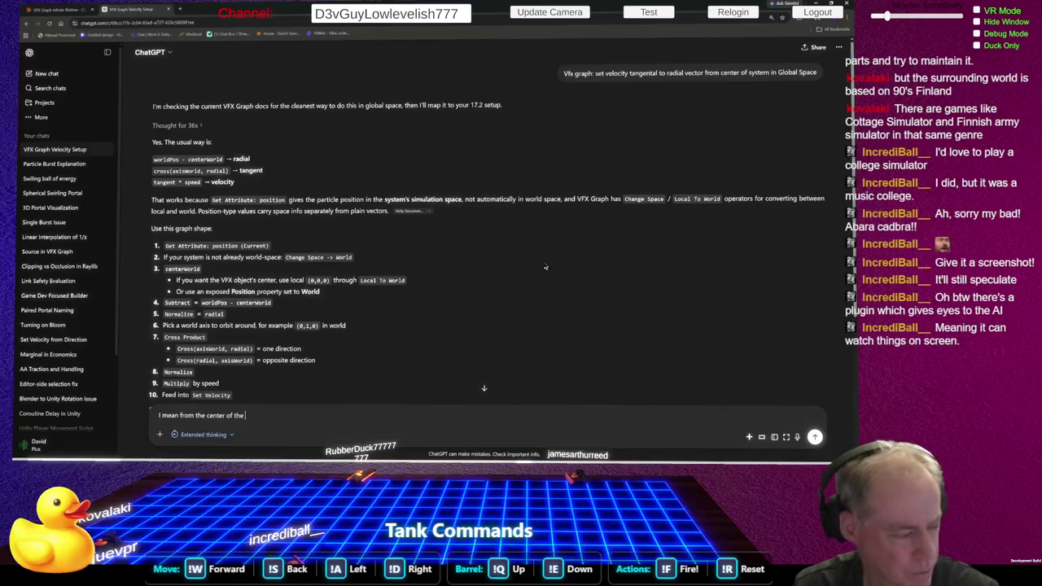
{"action": "key", "text": "alt+Tab"}
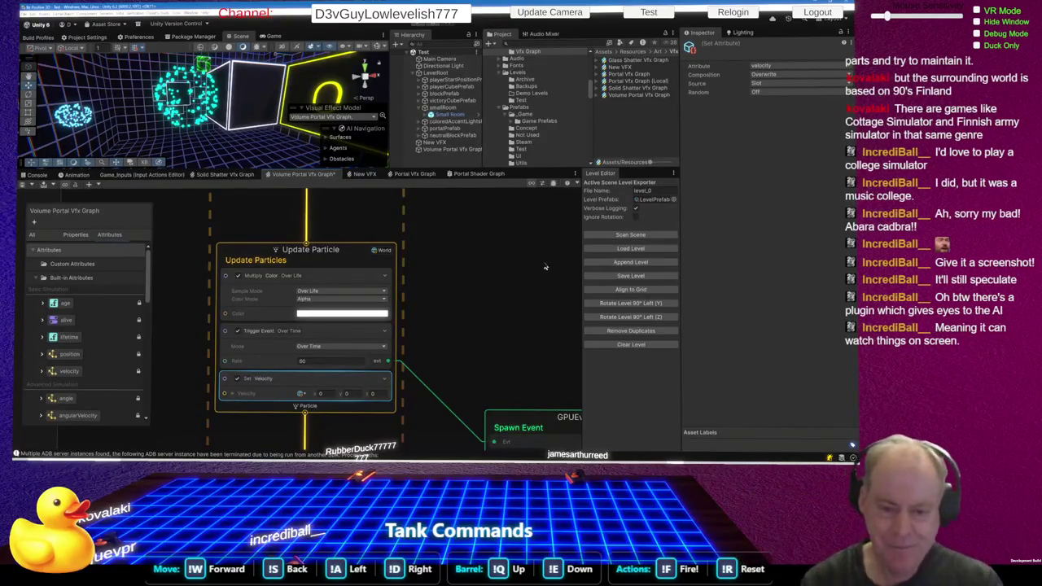
- Zoom to confirm Initialize Particle's Set Position Shape is a Sphere, then return to ChatGPT
{"action": "scroll", "coordinate": [510, 278], "scroll_direction": "down", "scroll_amount": 5}
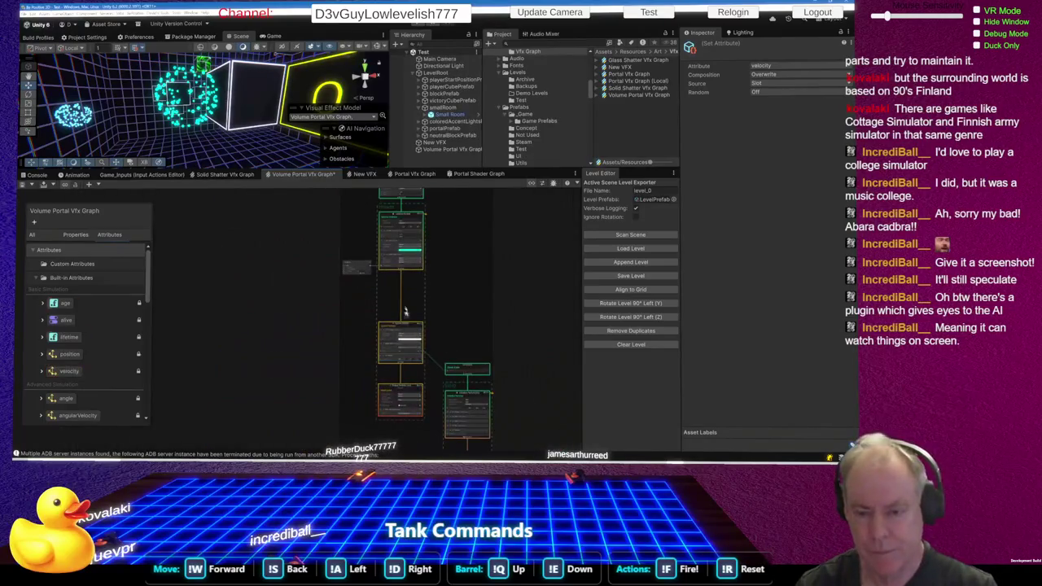
{"action": "scroll", "coordinate": [411, 263], "scroll_direction": "up", "scroll_amount": 3}
{"action": "scroll", "coordinate": [412, 263], "scroll_direction": "up", "scroll_amount": 2}
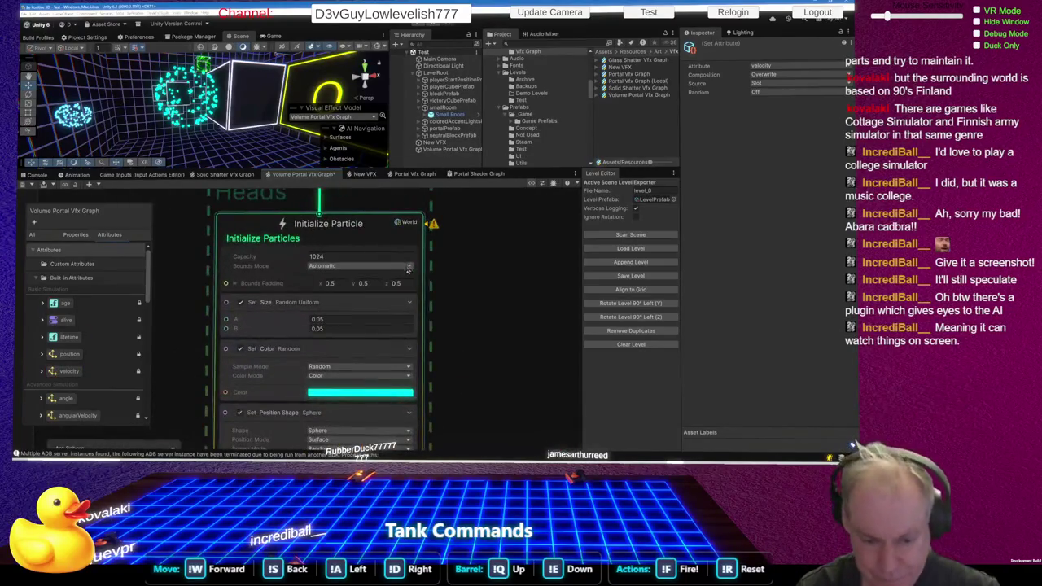
{"action": "scroll", "coordinate": [331, 382], "scroll_direction": "up", "scroll_amount": 2}
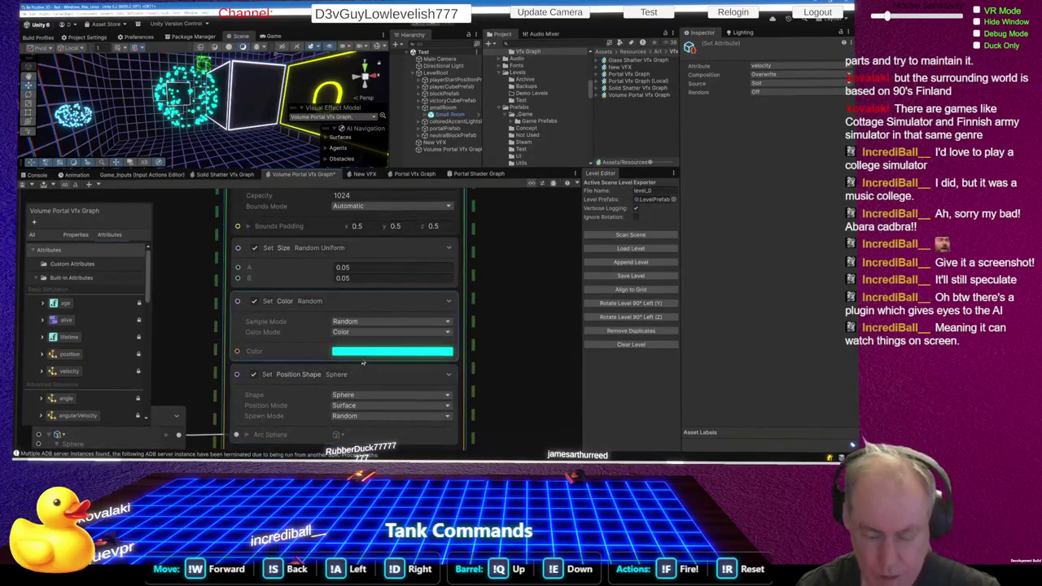
{"action": "scroll", "coordinate": [382, 351], "scroll_direction": "down", "scroll_amount": 3}
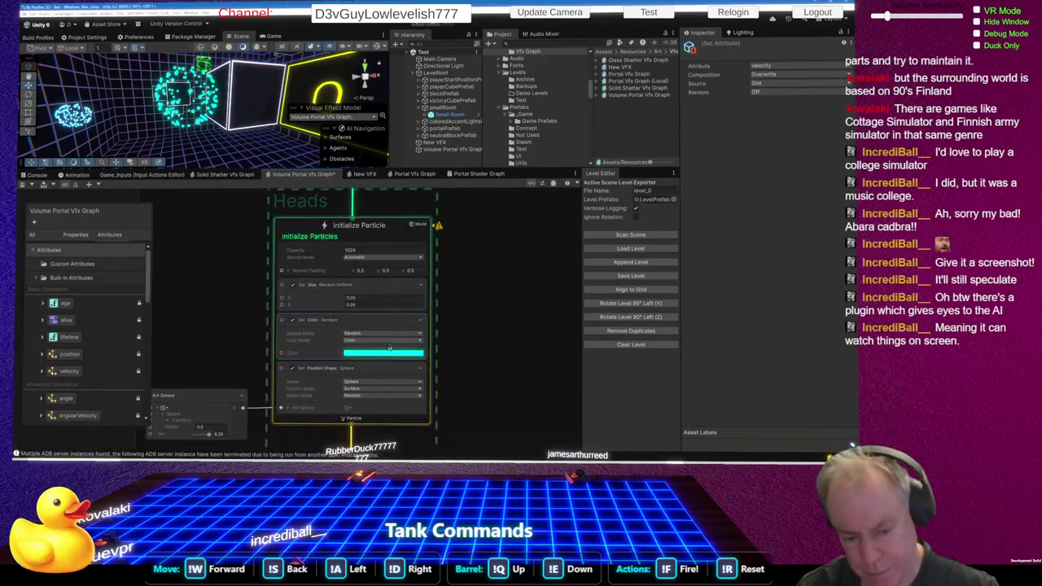
{"action": "key", "text": "alt+Tab"}
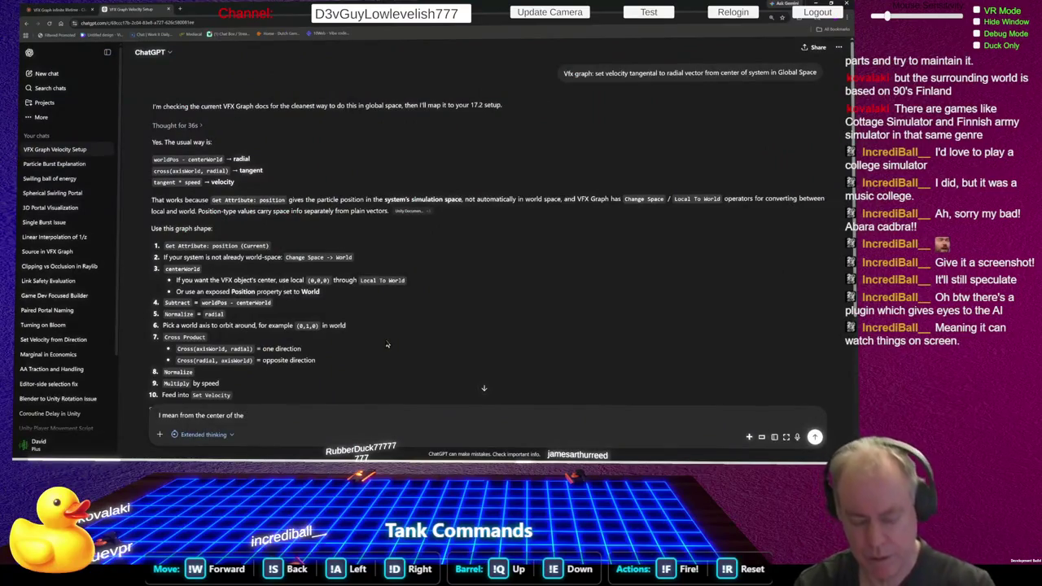
- Finish and send the question ending 'Init Sphere', then return to the Unity graph
{"action": "type", "text": "Init Sphere"}
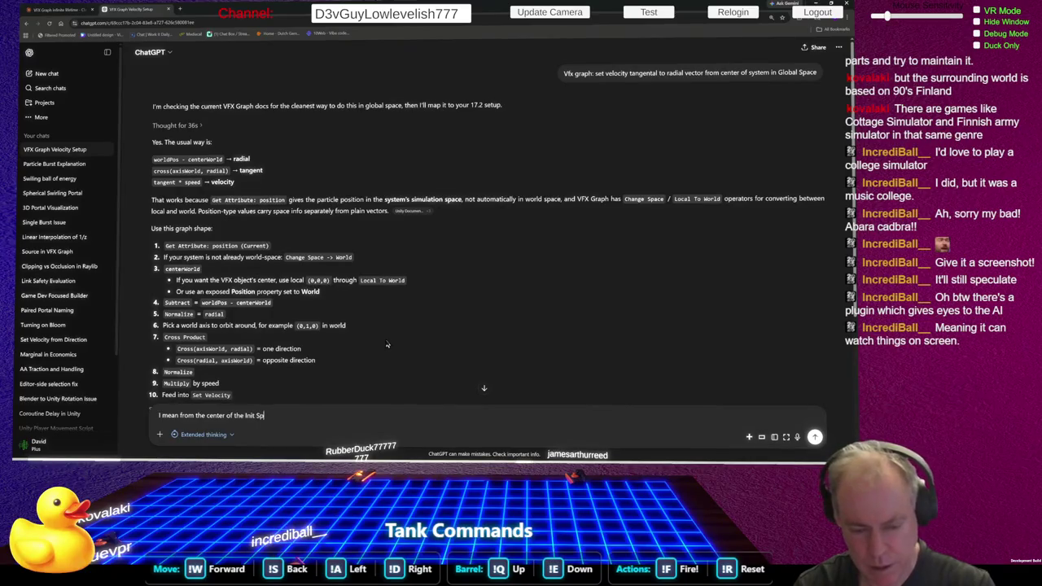
{"action": "key", "text": "Return"}
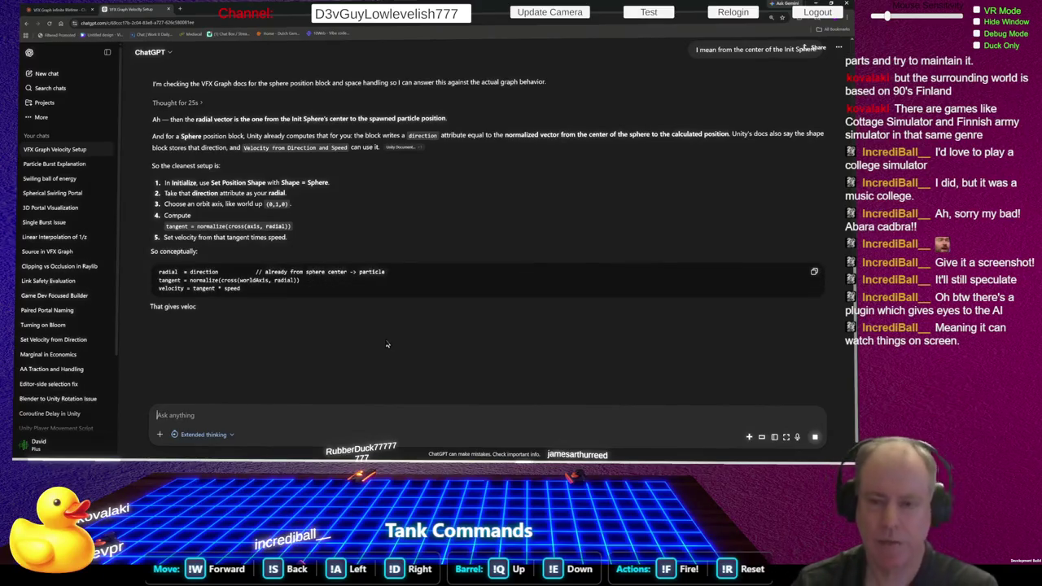
{"action": "key", "text": "alt+Tab"}
{"action": "scroll", "coordinate": [557, 287], "scroll_direction": "down", "scroll_amount": 2}
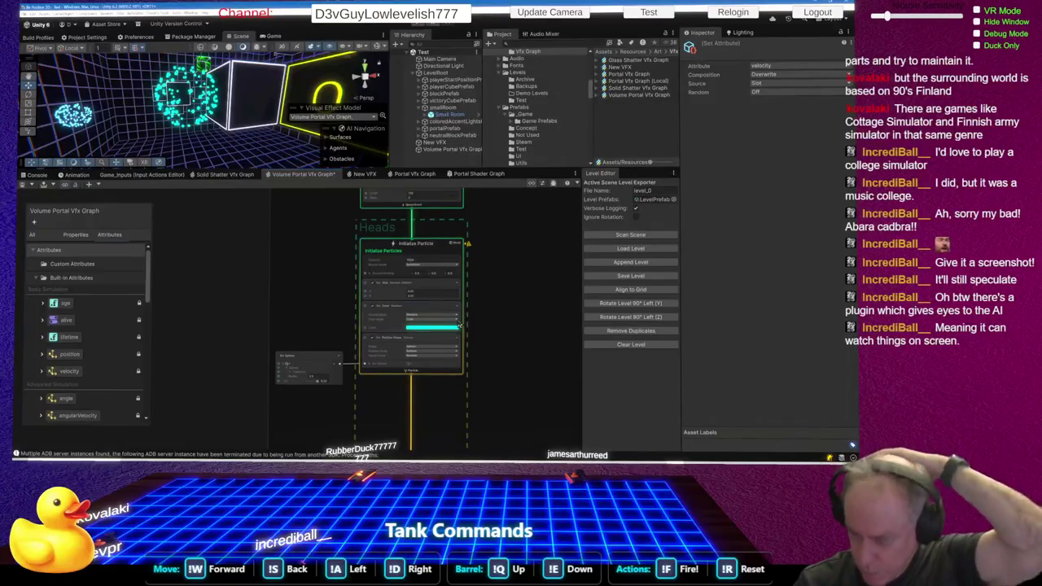
{"action": "scroll", "coordinate": [419, 305], "scroll_direction": "down", "scroll_amount": 3}
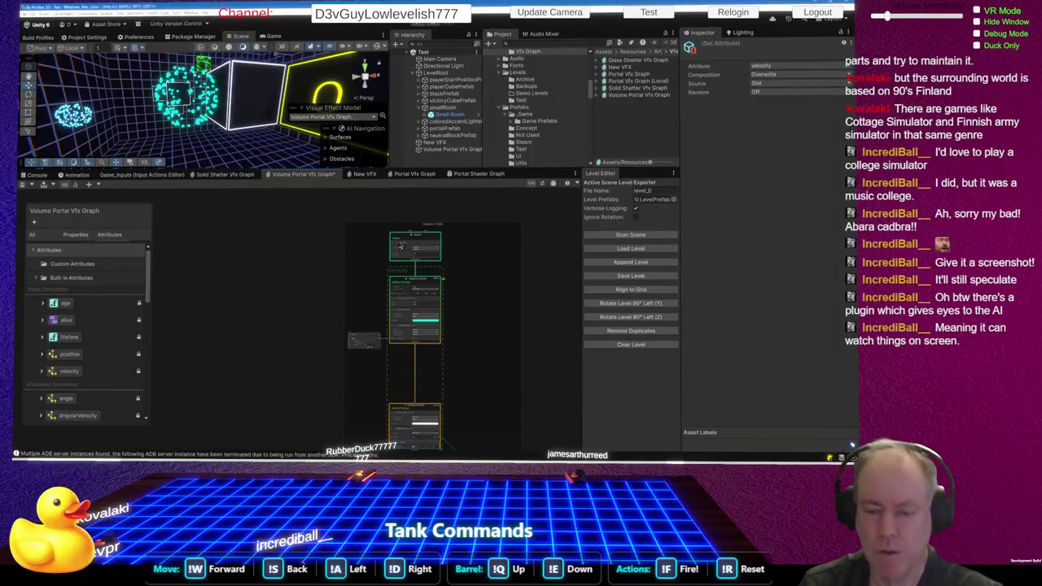
{"action": "scroll", "coordinate": [358, 293], "scroll_direction": "down", "scroll_amount": 2}
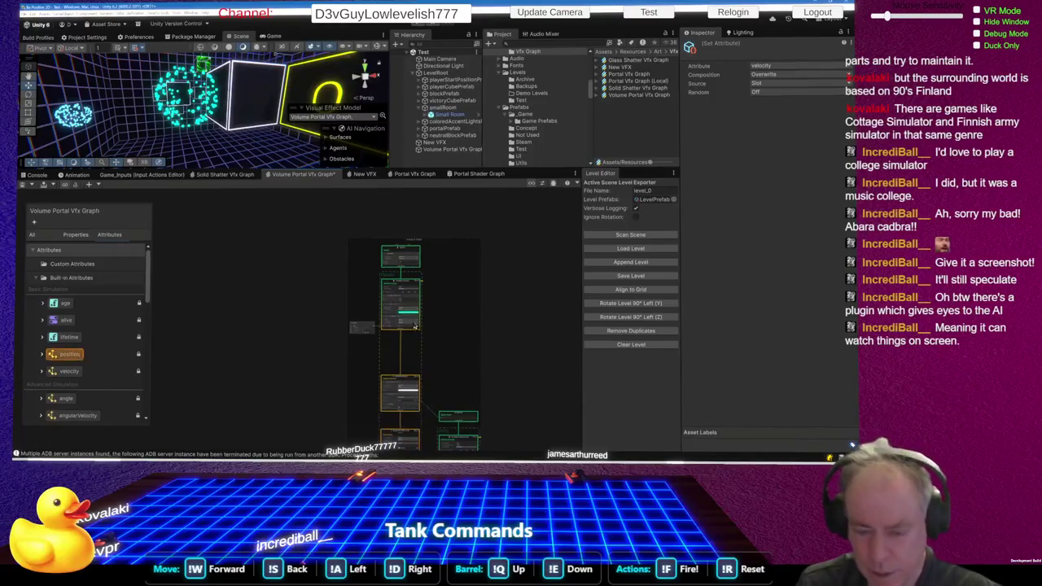
{"action": "scroll", "coordinate": [381, 376], "scroll_direction": "up", "scroll_amount": 5}
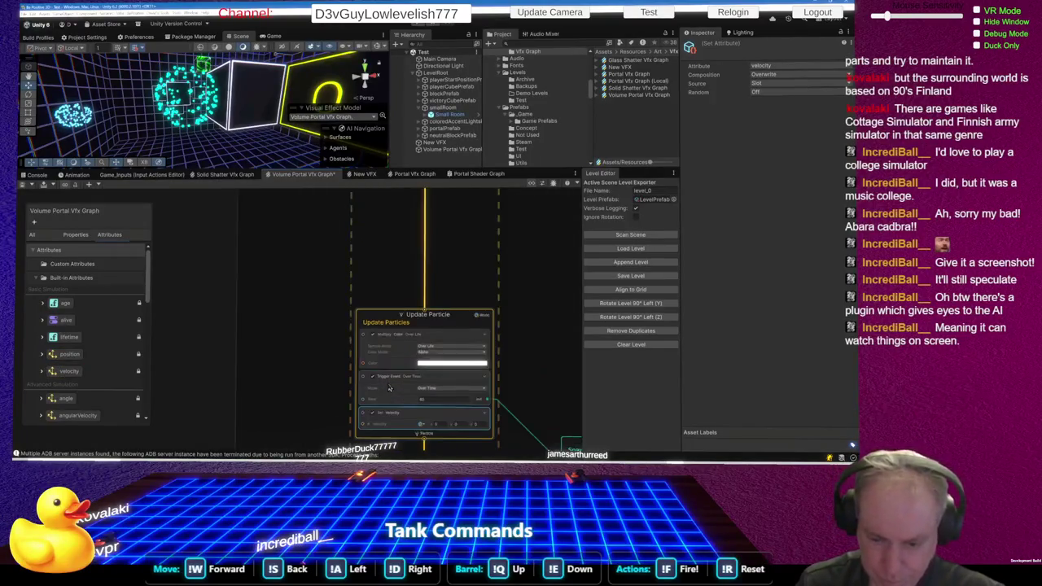
{"action": "scroll", "coordinate": [388, 377], "scroll_direction": "down", "scroll_amount": 2}
{"action": "scroll", "coordinate": [460, 342], "scroll_direction": "up", "scroll_amount": 2}
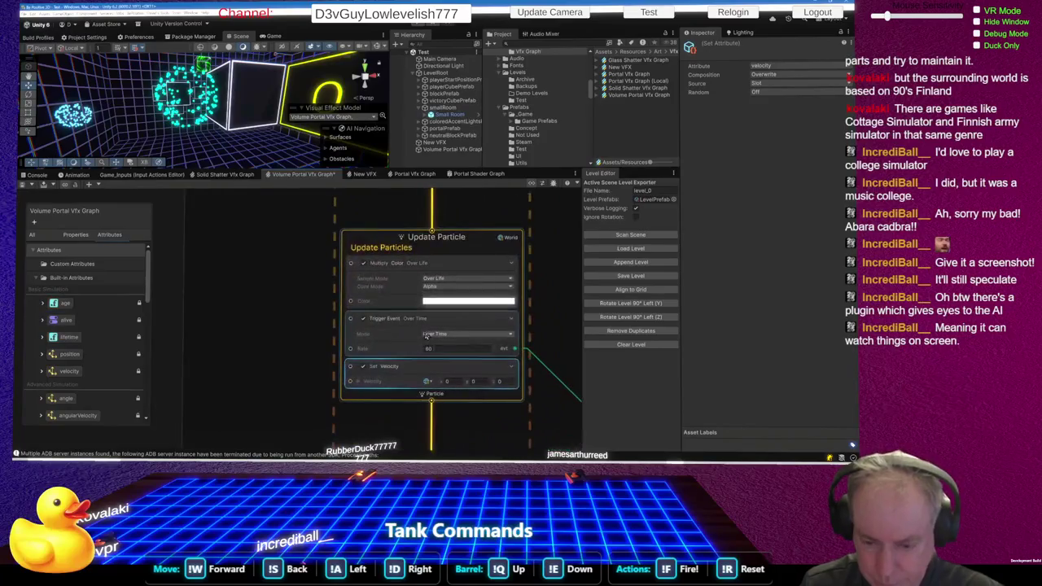
{"action": "scroll", "coordinate": [468, 350], "scroll_direction": "down", "scroll_amount": 2}
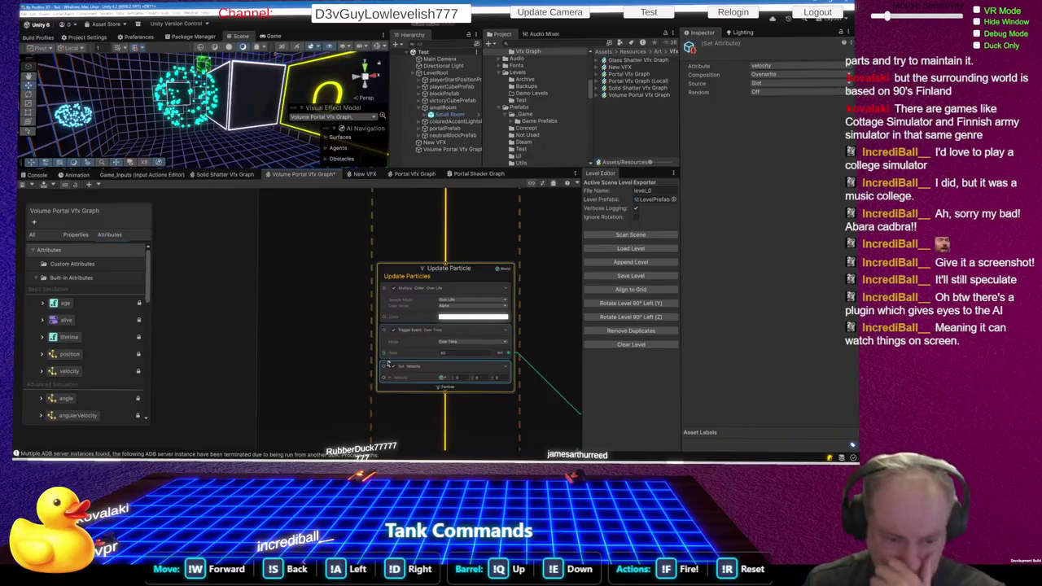
{"action": "scroll", "coordinate": [567, 286], "scroll_direction": "down", "scroll_amount": 1}
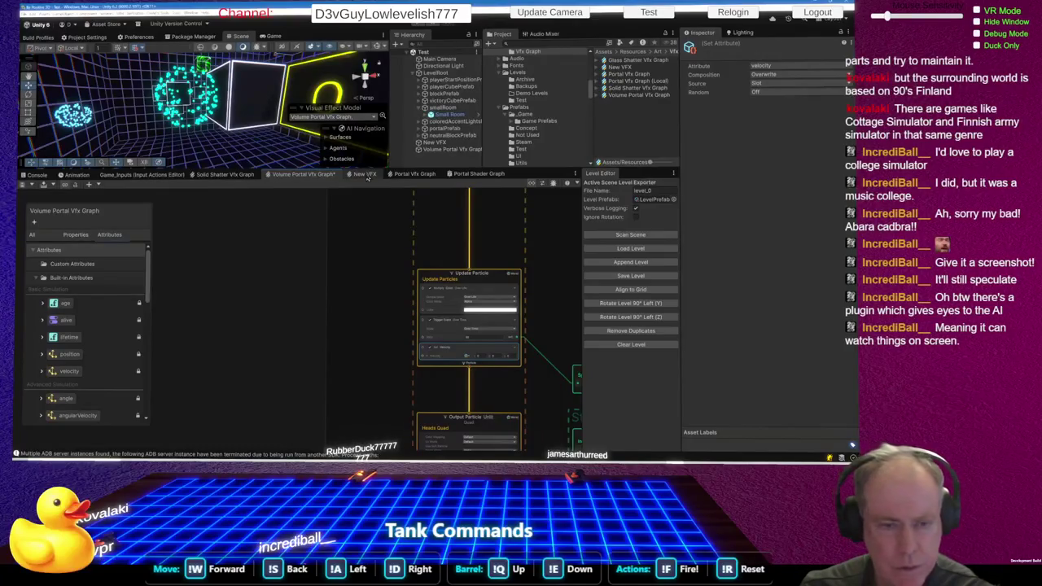
{"action": "left_click", "coordinate": [408, 175]}
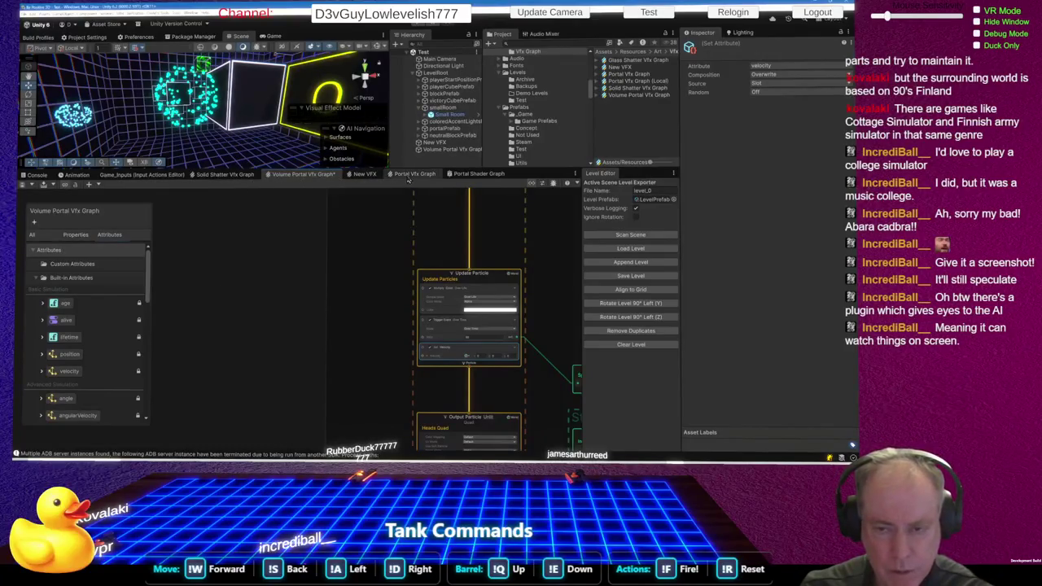
- Inspect the Portal Vfx Graph's Subtract and Change Space chain and marquee-select its six velocity nodes
{"action": "scroll", "coordinate": [329, 278], "scroll_direction": "up", "scroll_amount": 4}
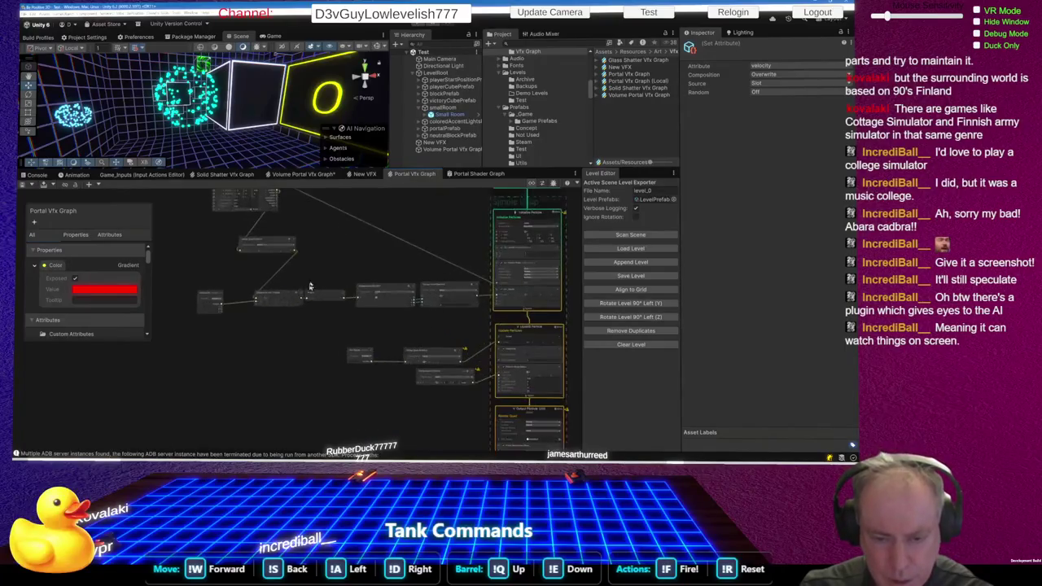
{"action": "scroll", "coordinate": [329, 279], "scroll_direction": "down", "scroll_amount": 3}
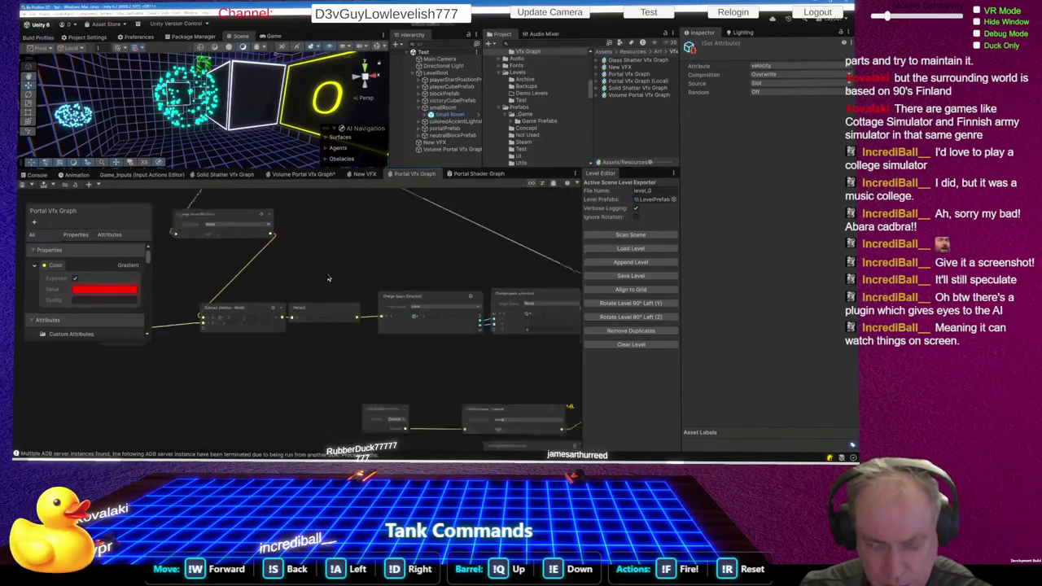
{"action": "scroll", "coordinate": [315, 314], "scroll_direction": "up", "scroll_amount": 2}
{"action": "scroll", "coordinate": [289, 294], "scroll_direction": "up", "scroll_amount": 2}
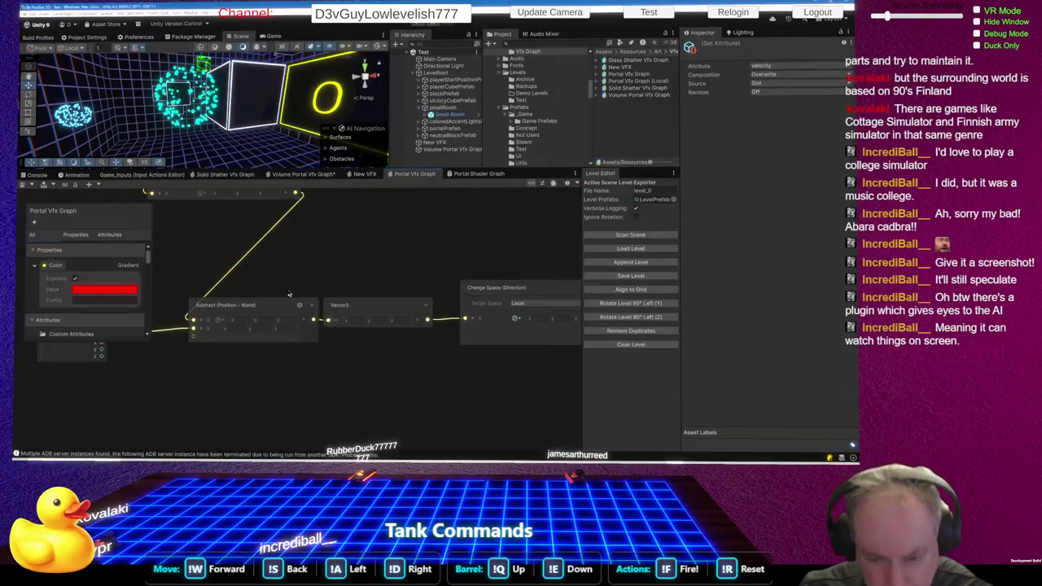
{"action": "scroll", "coordinate": [381, 296], "scroll_direction": "down", "scroll_amount": 1}
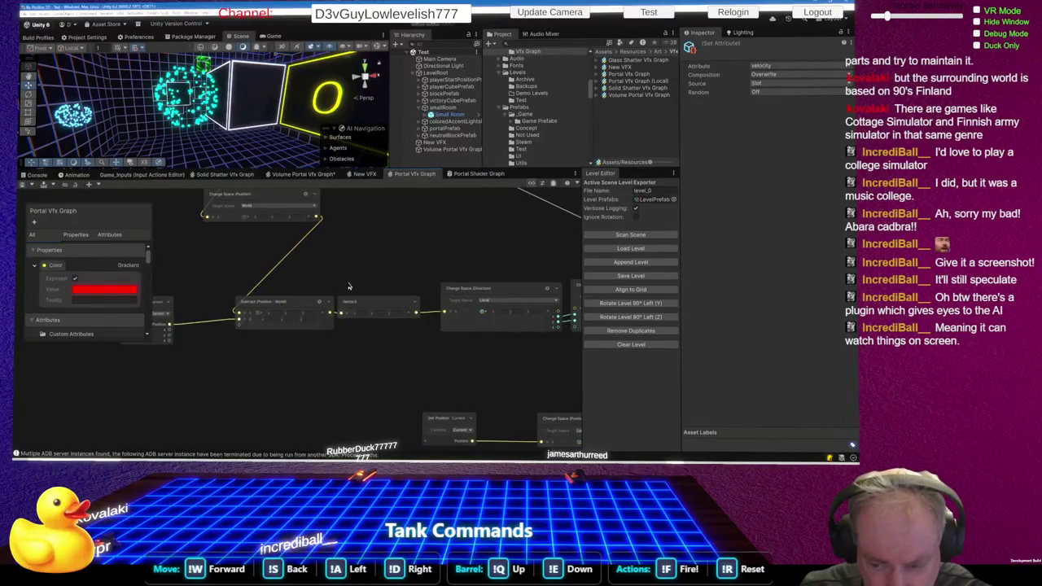
{"action": "scroll", "coordinate": [348, 286], "scroll_direction": "down", "scroll_amount": 3}
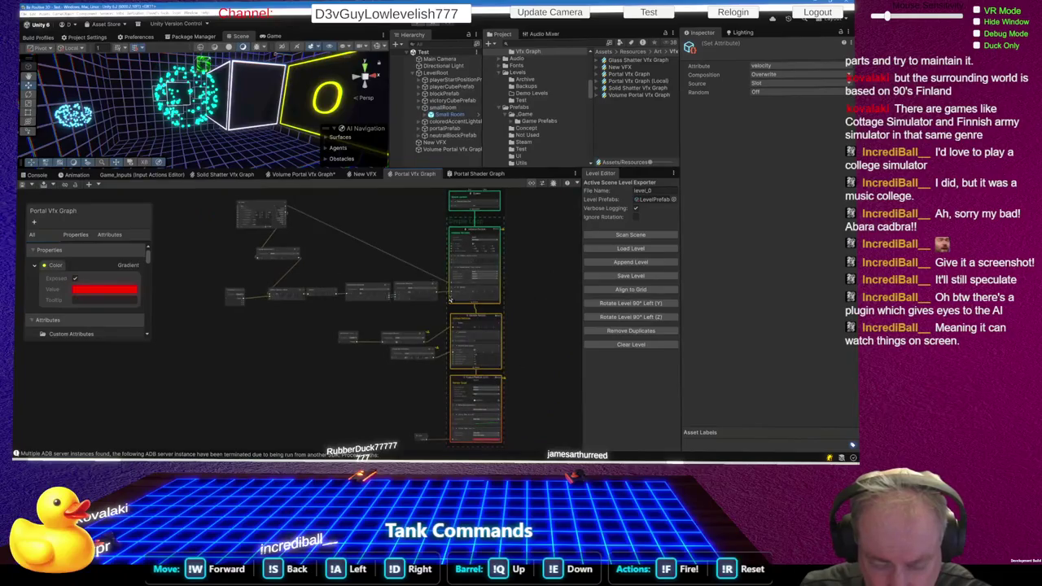
{"action": "scroll", "coordinate": [451, 300], "scroll_direction": "up", "scroll_amount": 2}
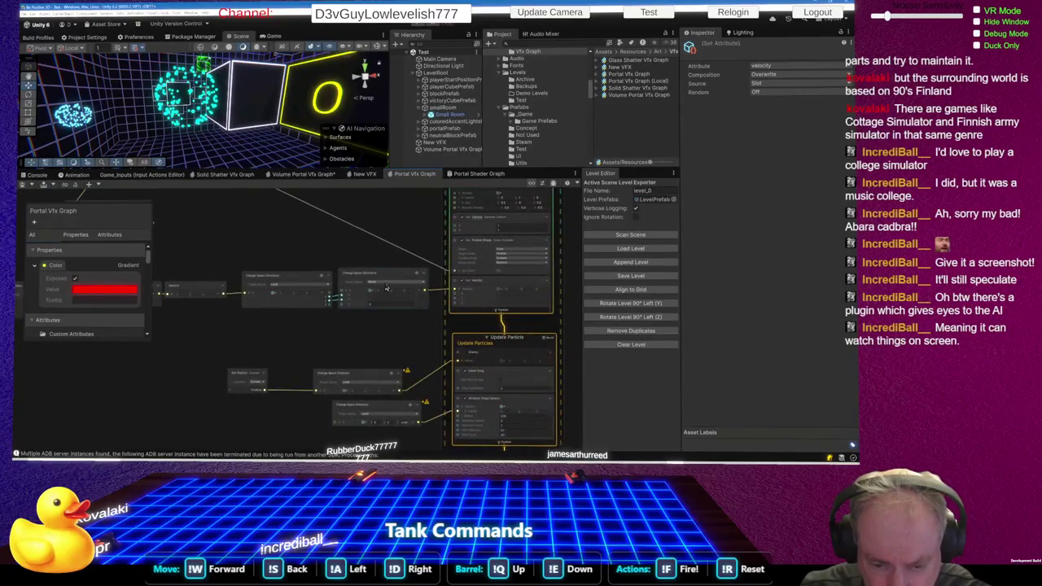
{"action": "scroll", "coordinate": [387, 287], "scroll_direction": "up", "scroll_amount": 3}
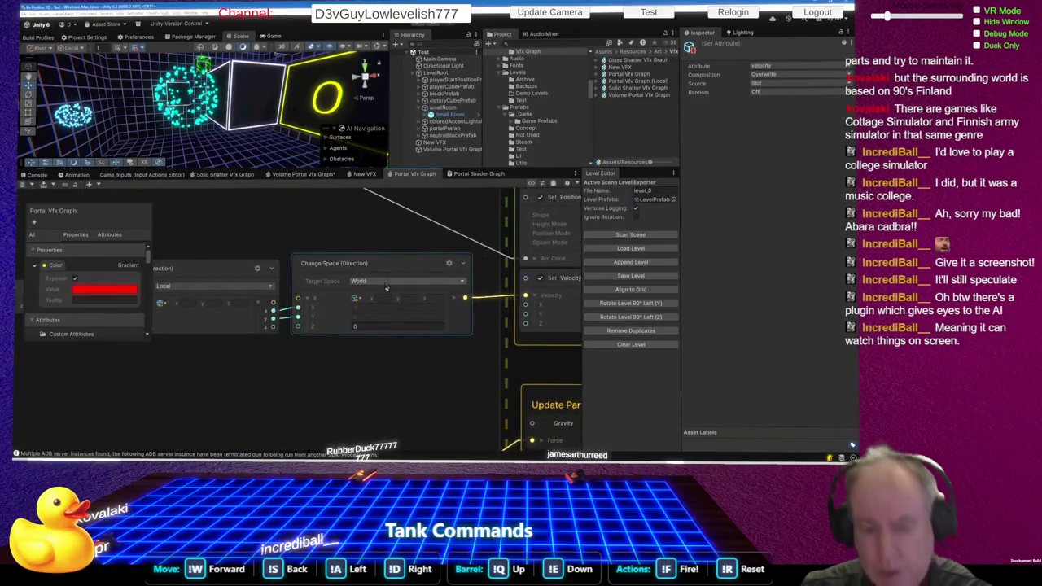
{"action": "scroll", "coordinate": [387, 287], "scroll_direction": "down", "scroll_amount": 5}
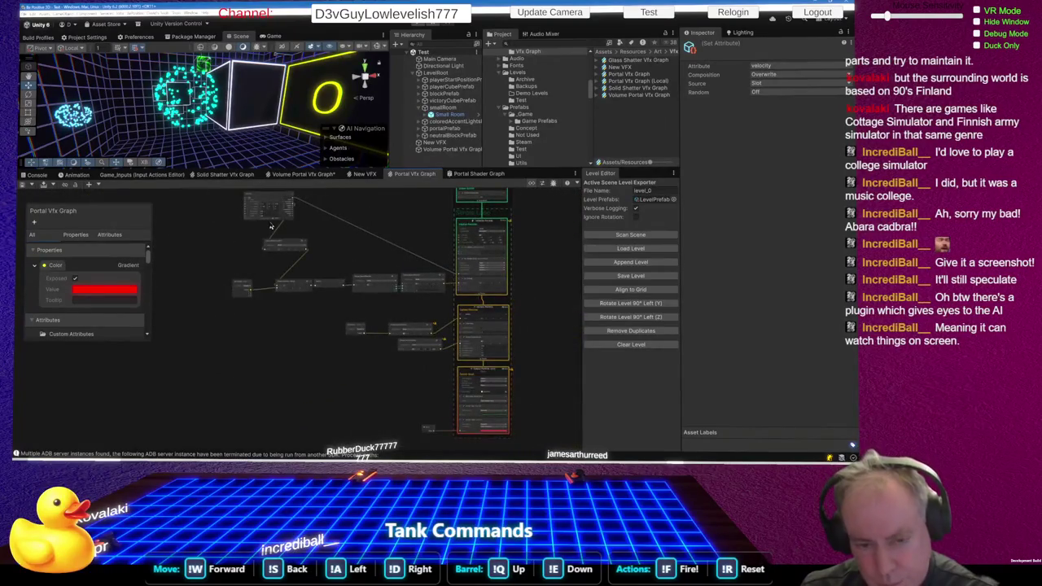
{"action": "scroll", "coordinate": [279, 234], "scroll_direction": "up", "scroll_amount": 5}
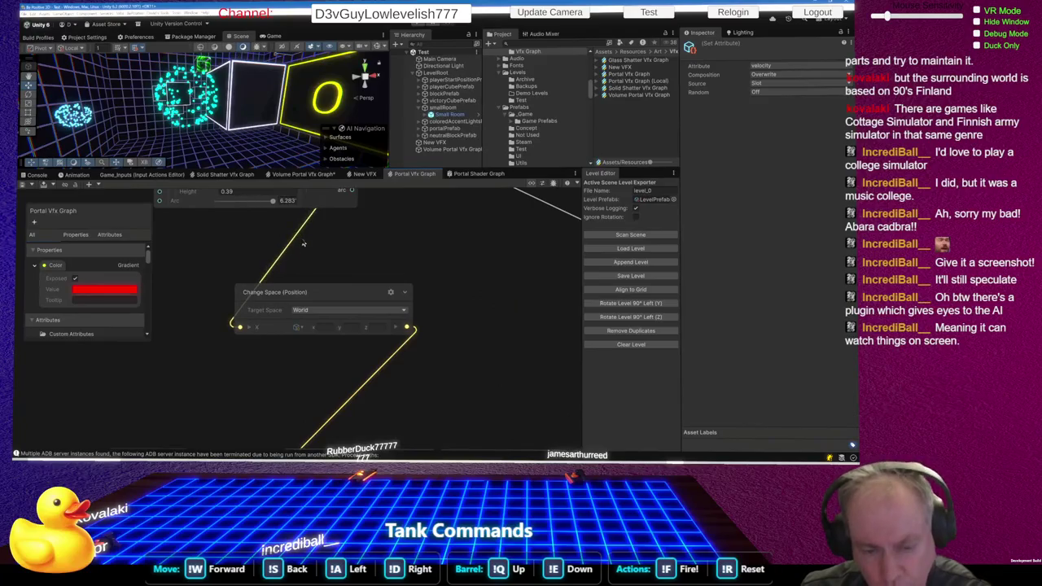
{"action": "scroll", "coordinate": [308, 268], "scroll_direction": "down", "scroll_amount": 3}
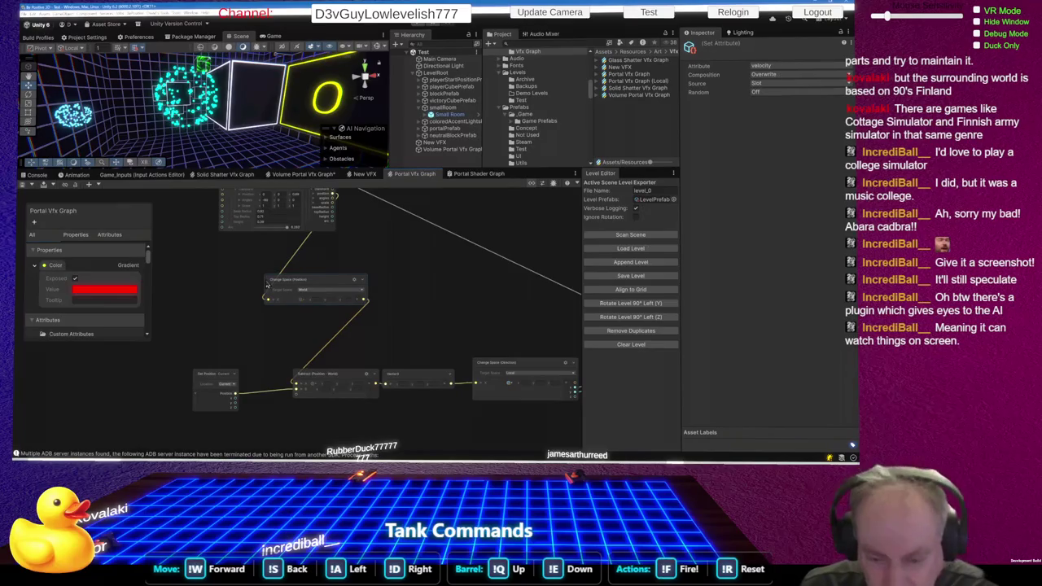
{"action": "scroll", "coordinate": [257, 349], "scroll_direction": "up", "scroll_amount": 2}
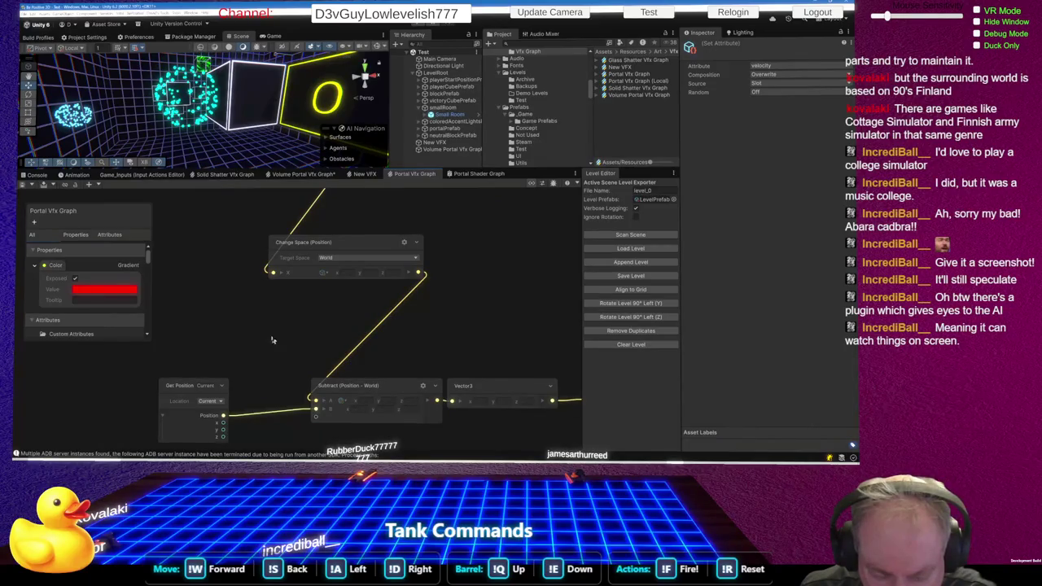
{"action": "scroll", "coordinate": [273, 341], "scroll_direction": "down", "scroll_amount": 3}
{"action": "scroll", "coordinate": [441, 354], "scroll_direction": "up", "scroll_amount": 3}
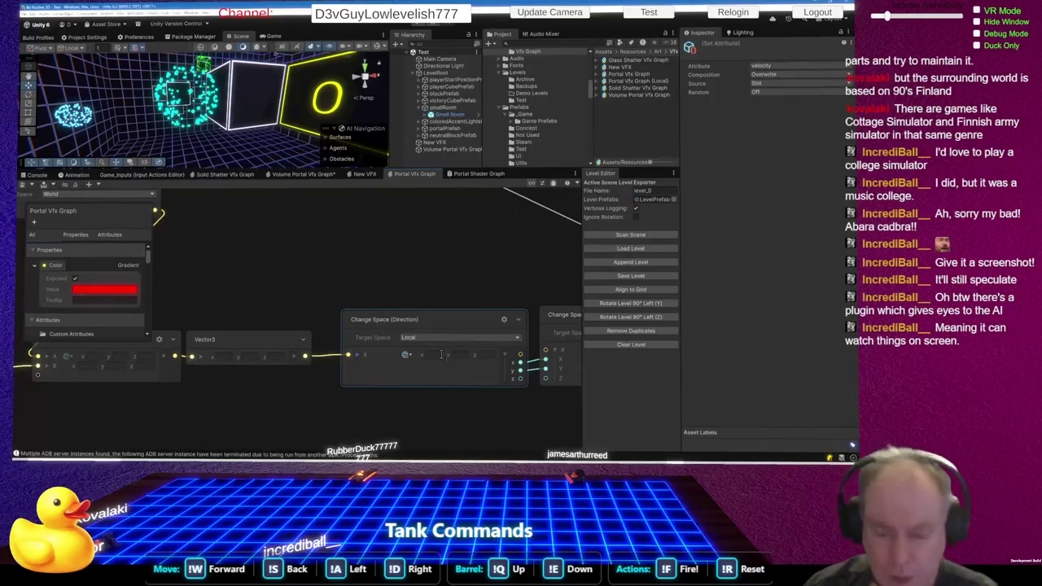
{"action": "scroll", "coordinate": [450, 357], "scroll_direction": "down", "scroll_amount": 6}
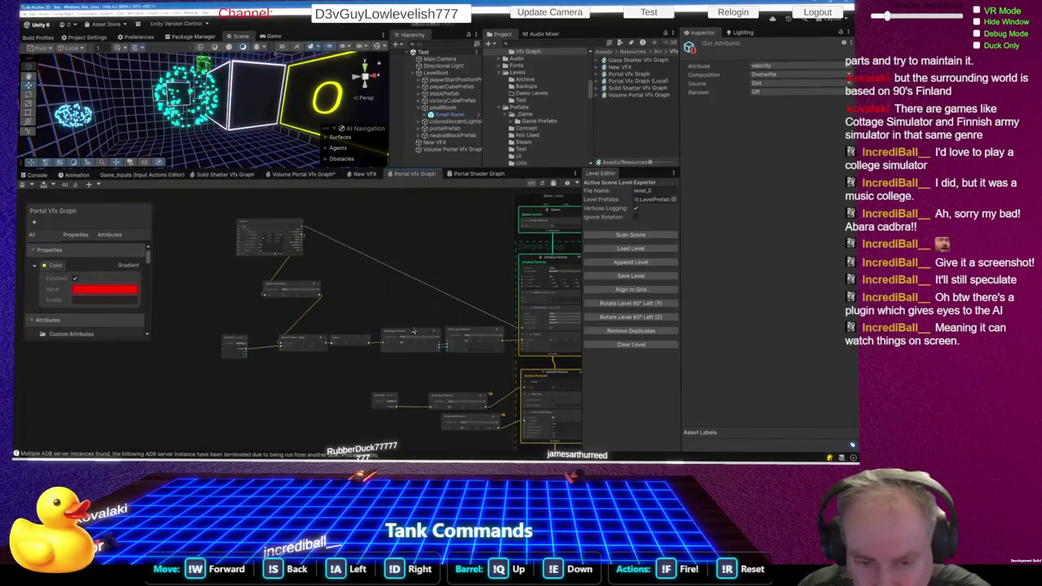
{"action": "mouse_move", "coordinate": [205, 279]}
{"action": "left_mouse_down"}
{"action": "mouse_move", "coordinate": [401, 359]}
{"action": "mouse_move", "coordinate": [504, 376]}
{"action": "left_mouse_up"}
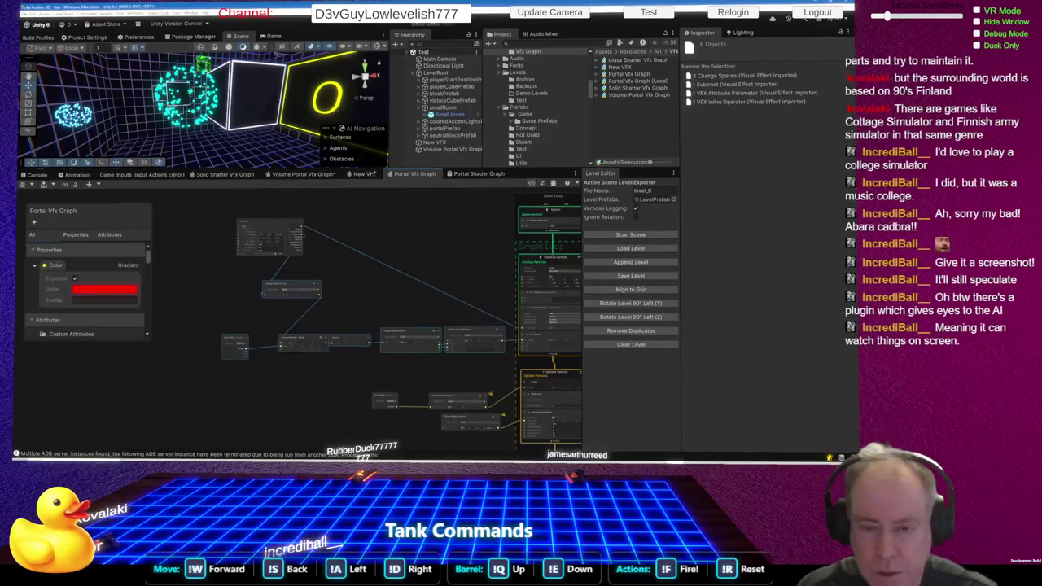
{"action": "left_click", "coordinate": [328, 180]}
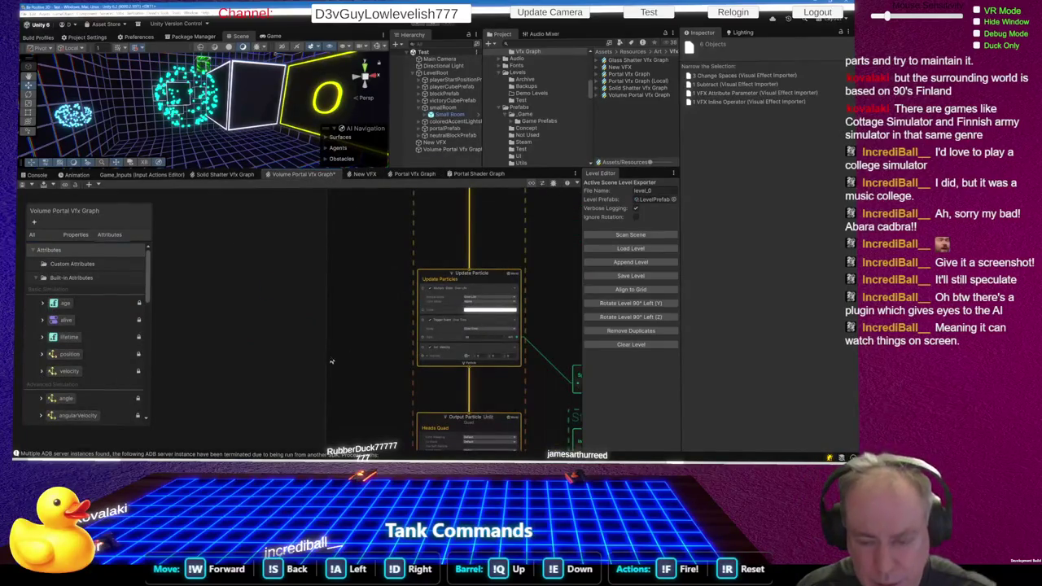
- Marquee-select the Change Space and Subtract operator chain in the Portal Vfx Graph
{"action": "scroll", "coordinate": [269, 311], "scroll_direction": "down", "scroll_amount": 4}
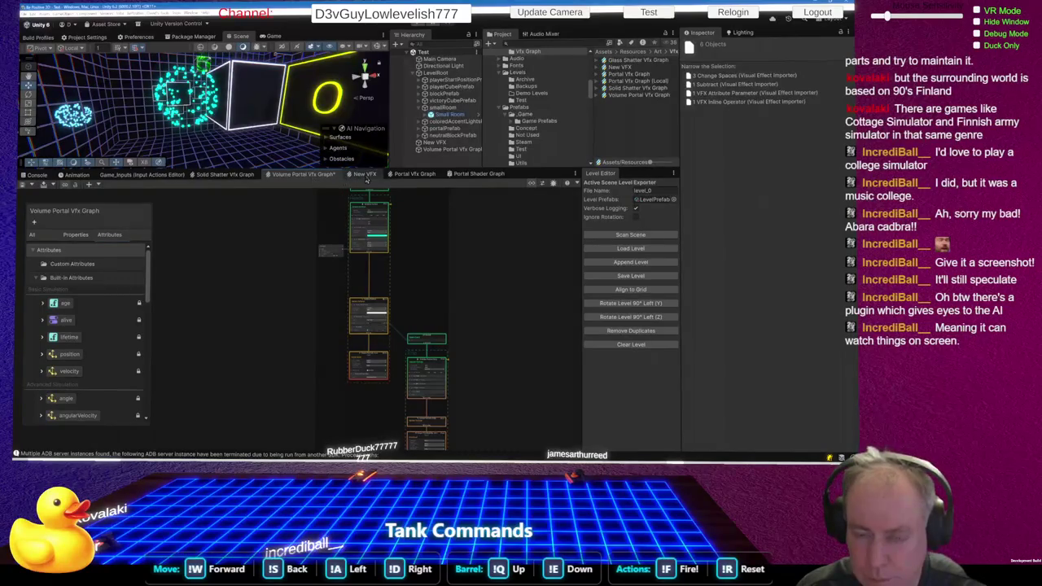
{"action": "left_click", "coordinate": [414, 174]}
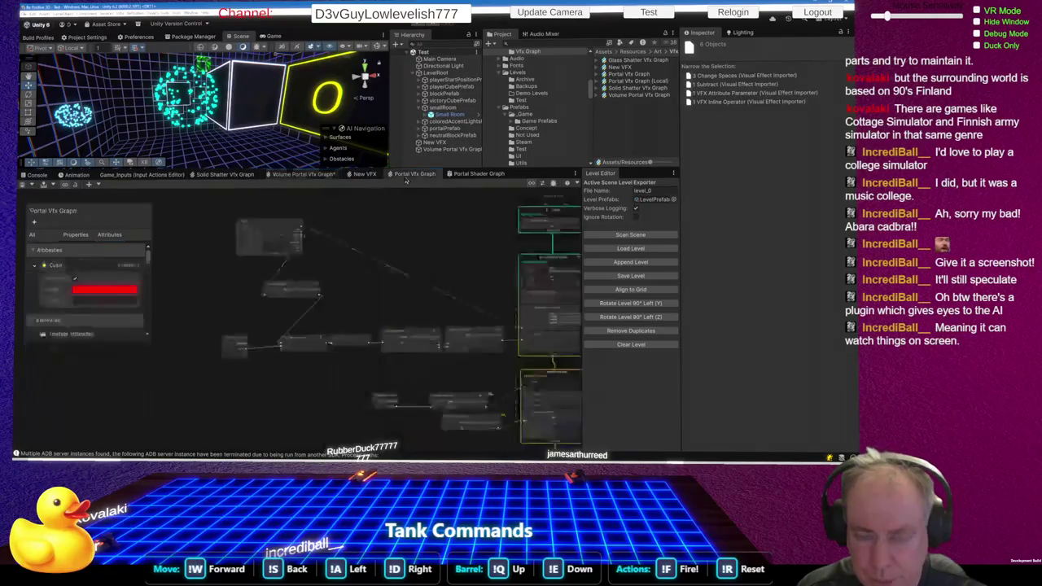
{"action": "mouse_move", "coordinate": [205, 275]}
{"action": "left_mouse_down"}
{"action": "mouse_move", "coordinate": [235, 326]}
{"action": "mouse_move", "coordinate": [509, 383]}
{"action": "left_mouse_up"}
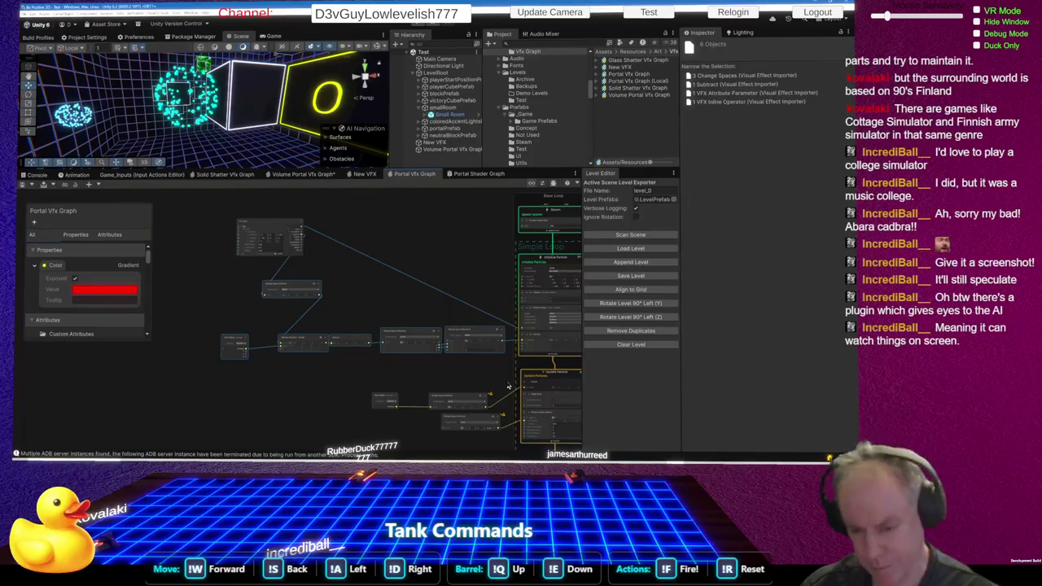
- Convert the selected nodes into a subgraph operator saved as Portal Vfx Graph_SubgraphOperator.vfxoperator
{"action": "right_click", "coordinate": [348, 341]}
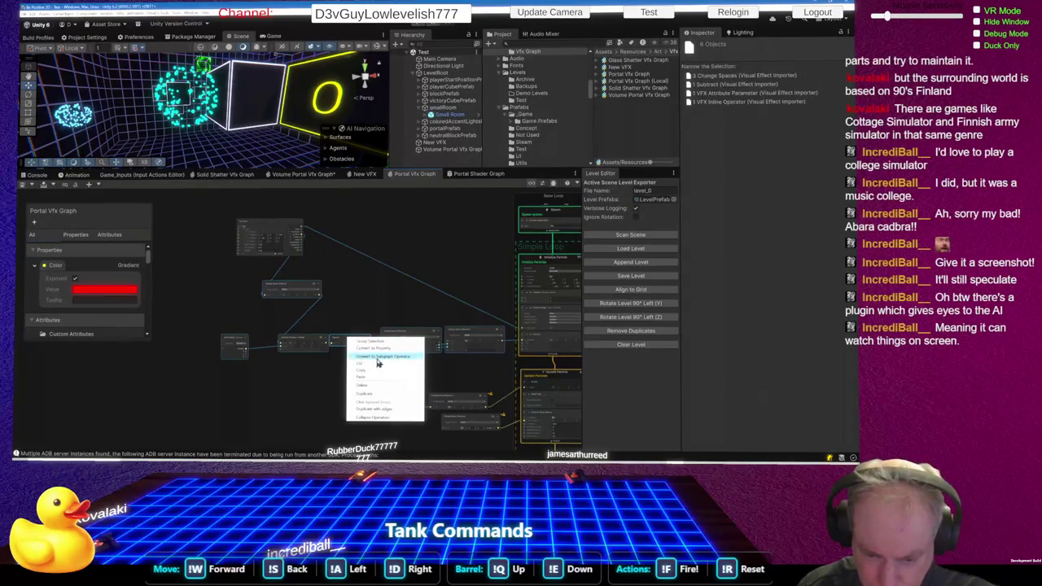
{"action": "left_click", "coordinate": [377, 359]}
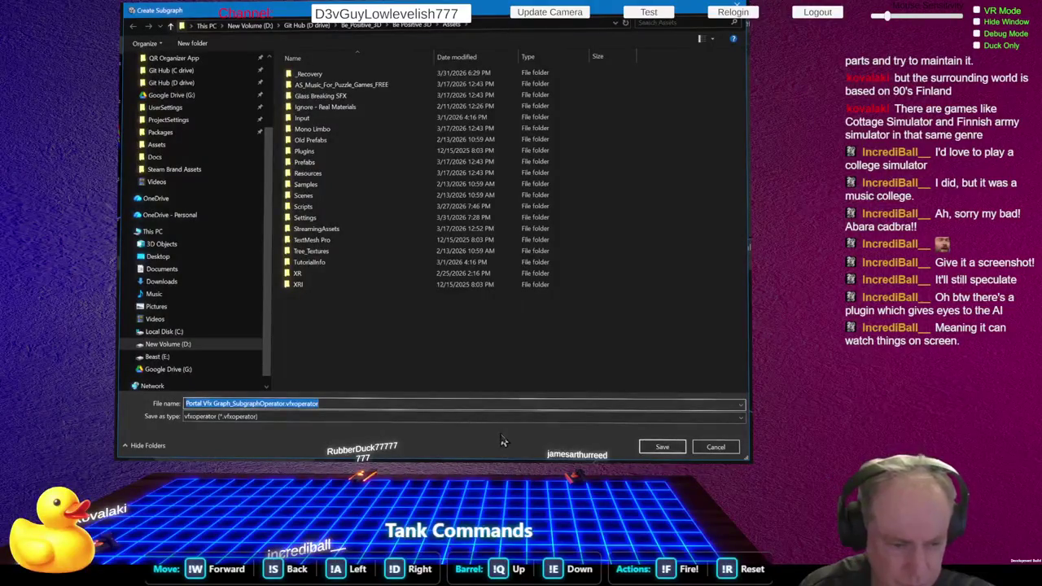
{"action": "left_click", "coordinate": [662, 447]}
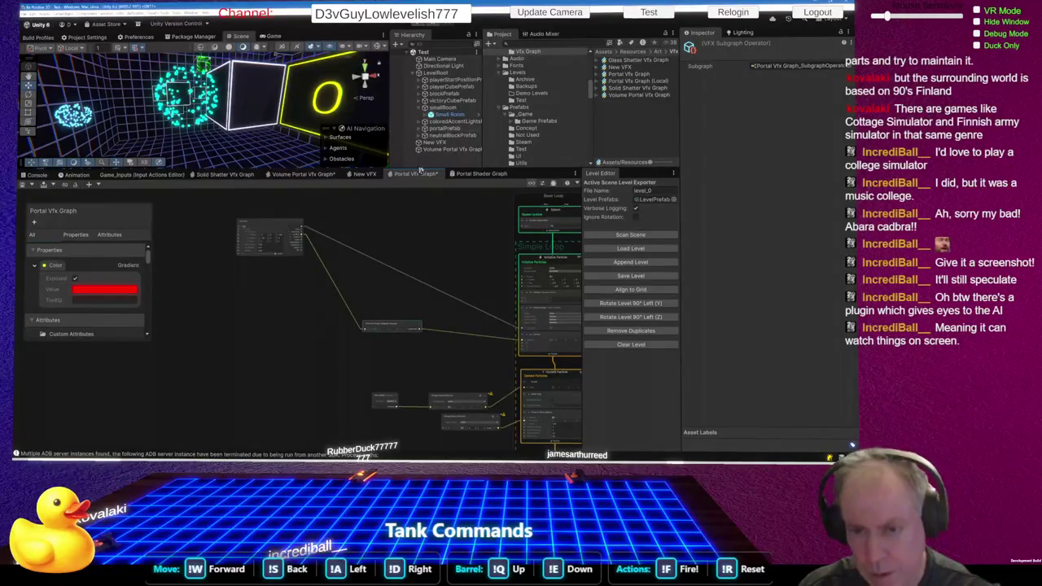
- Insert a Simple Burst template system into the Volume Portal Vfx Graph
{"action": "left_click", "coordinate": [316, 177]}
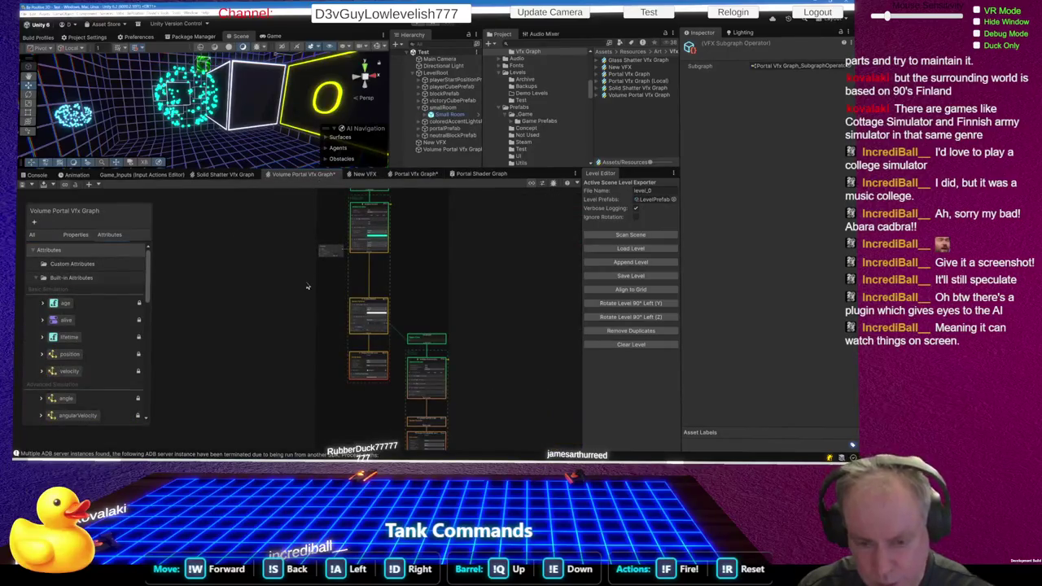
{"action": "scroll", "coordinate": [323, 259], "scroll_direction": "up", "scroll_amount": 5}
{"action": "scroll", "coordinate": [324, 259], "scroll_direction": "up", "scroll_amount": 3}
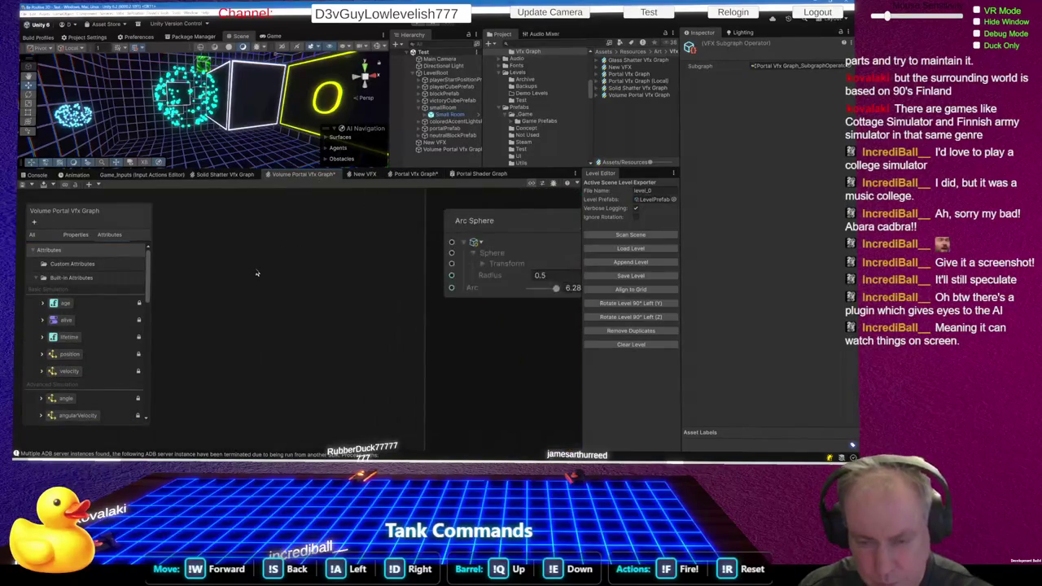
{"action": "right_click", "coordinate": [255, 269]}
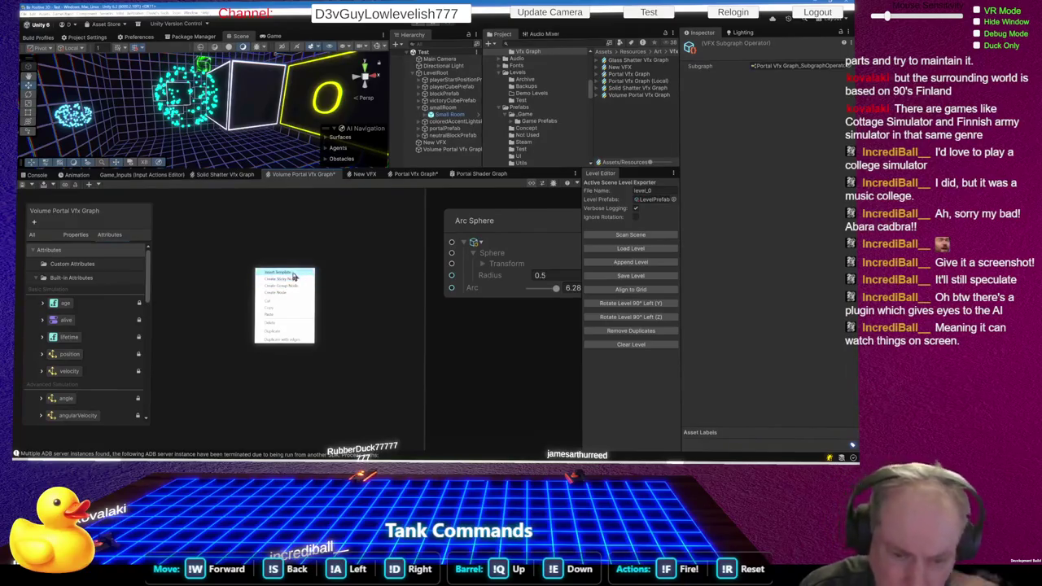
{"action": "left_click", "coordinate": [293, 274]}
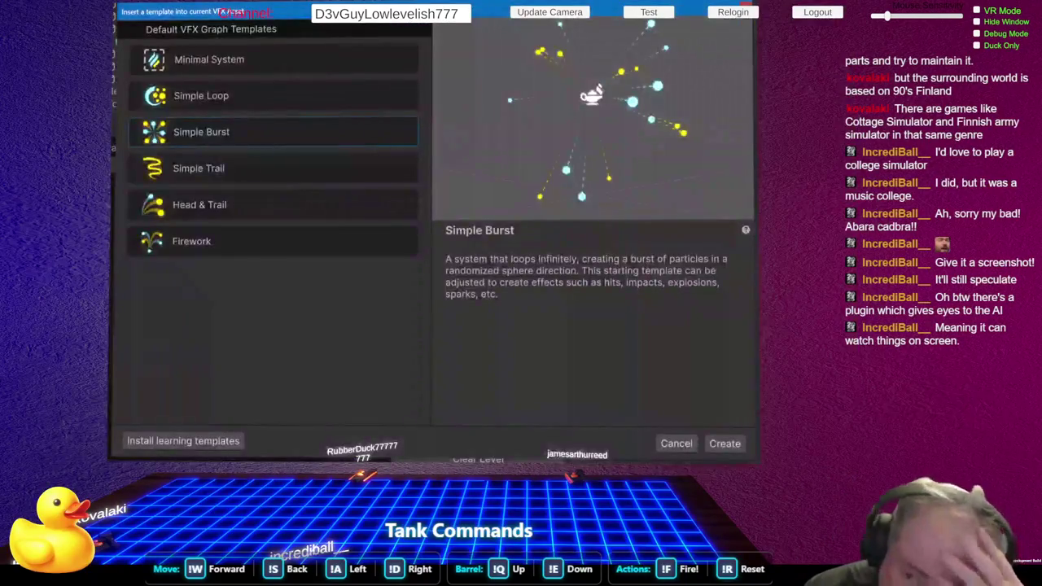
{"action": "left_click", "coordinate": [725, 443]}
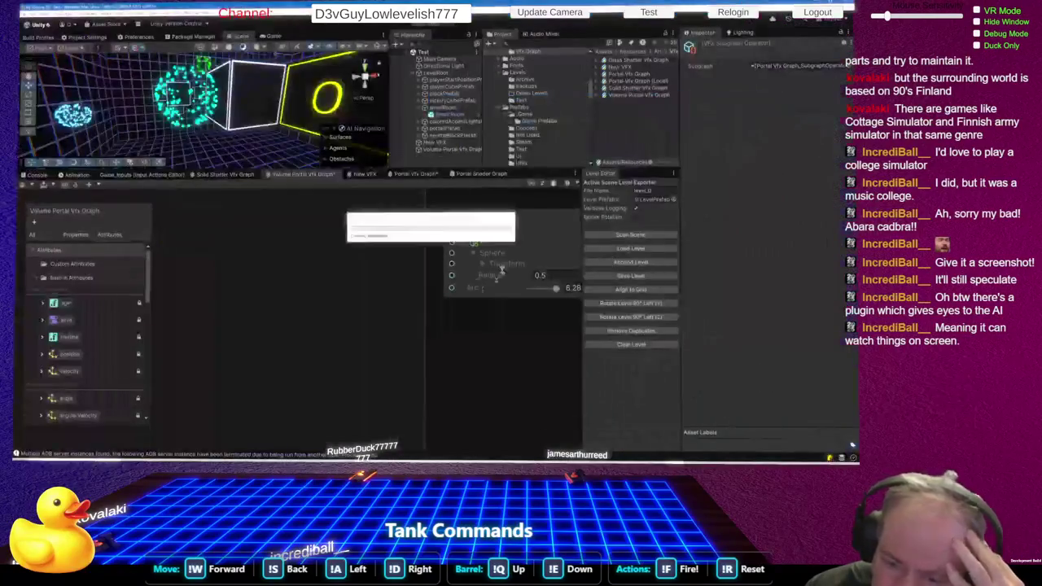
- Select the Burst system's four contexts and delete them
{"action": "right_click", "coordinate": [355, 282]}
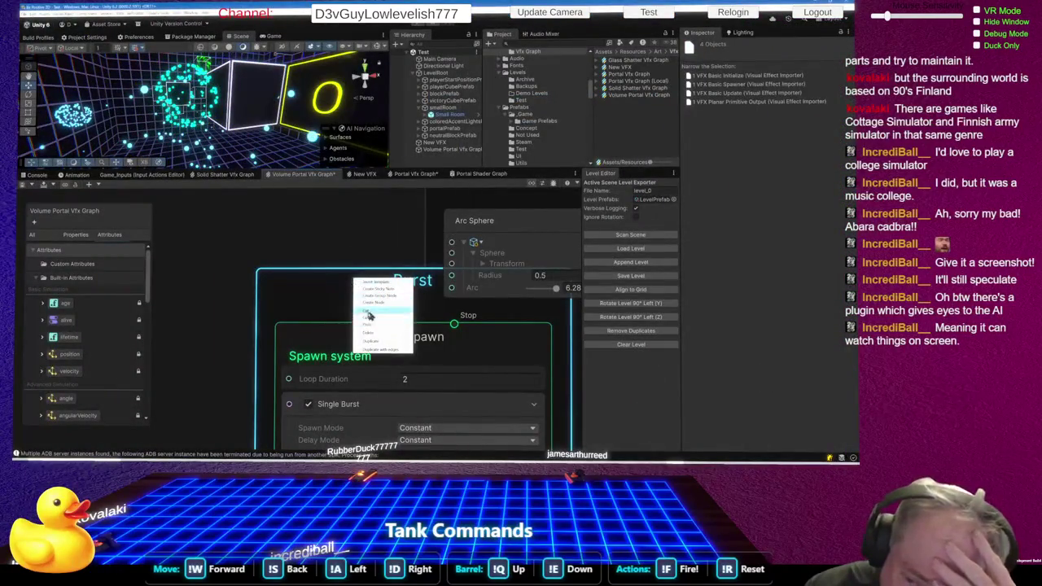
{"action": "left_click", "coordinate": [217, 277]}
{"action": "scroll", "coordinate": [244, 282], "scroll_direction": "down", "scroll_amount": 5}
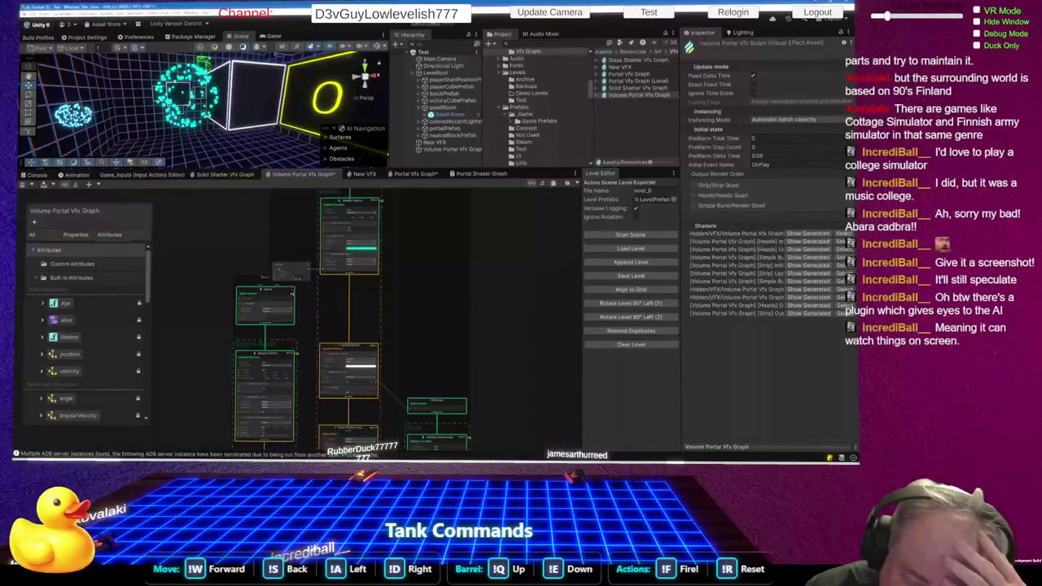
{"action": "scroll", "coordinate": [292, 293], "scroll_direction": "down", "scroll_amount": 3}
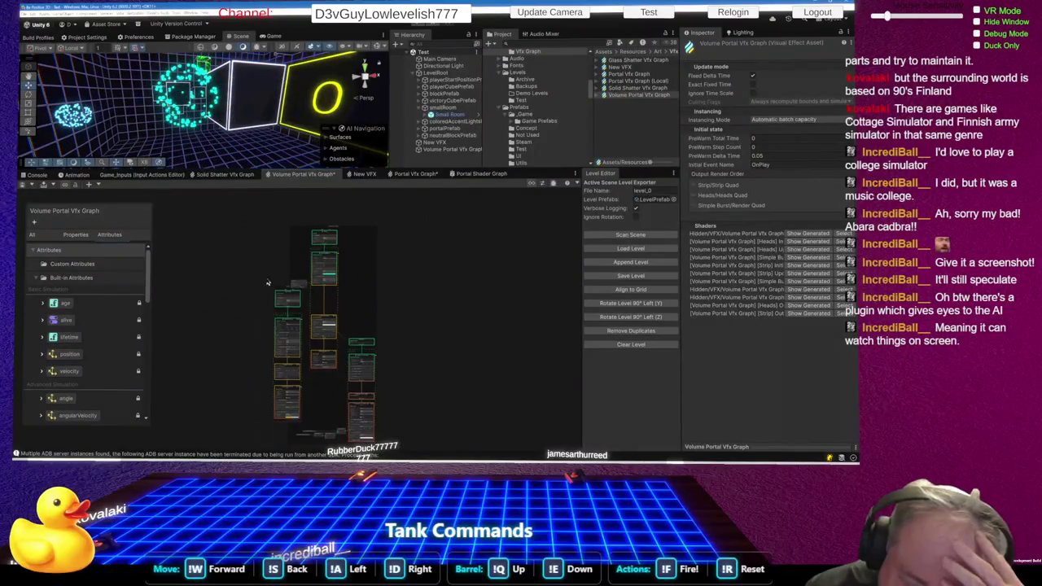
{"action": "left_click", "coordinate": [285, 318]}
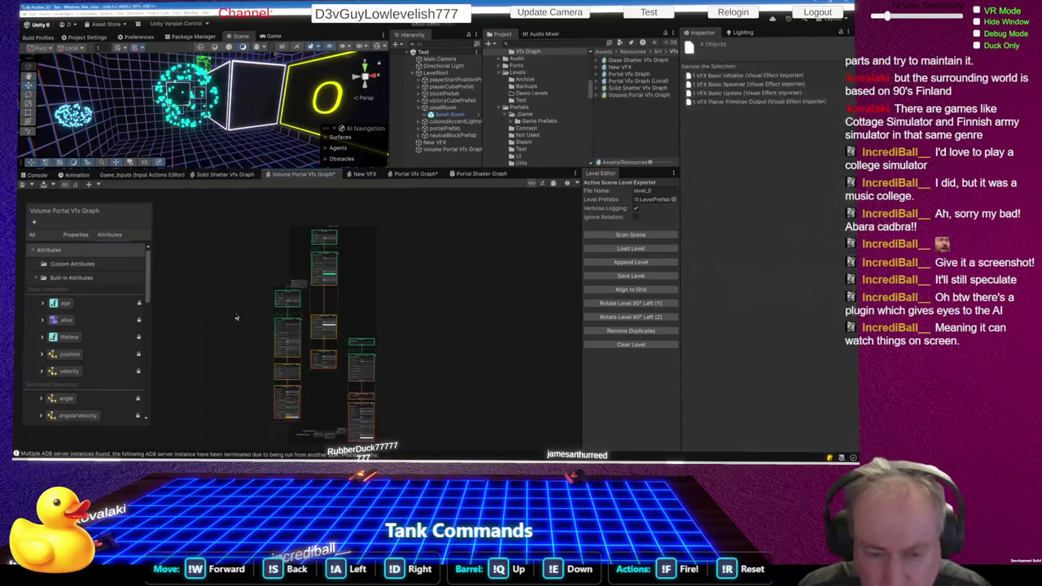
{"action": "key", "text": "Delete"}
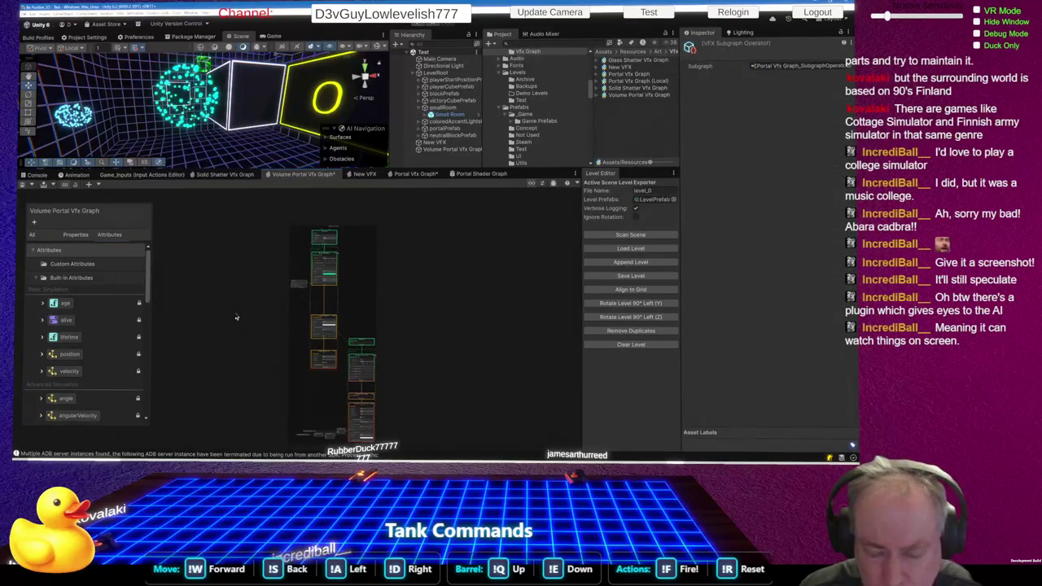
- Try pasting a copied node into the Volume Portal Vfx Graph
{"action": "scroll", "coordinate": [242, 274], "scroll_direction": "up", "scroll_amount": 10}
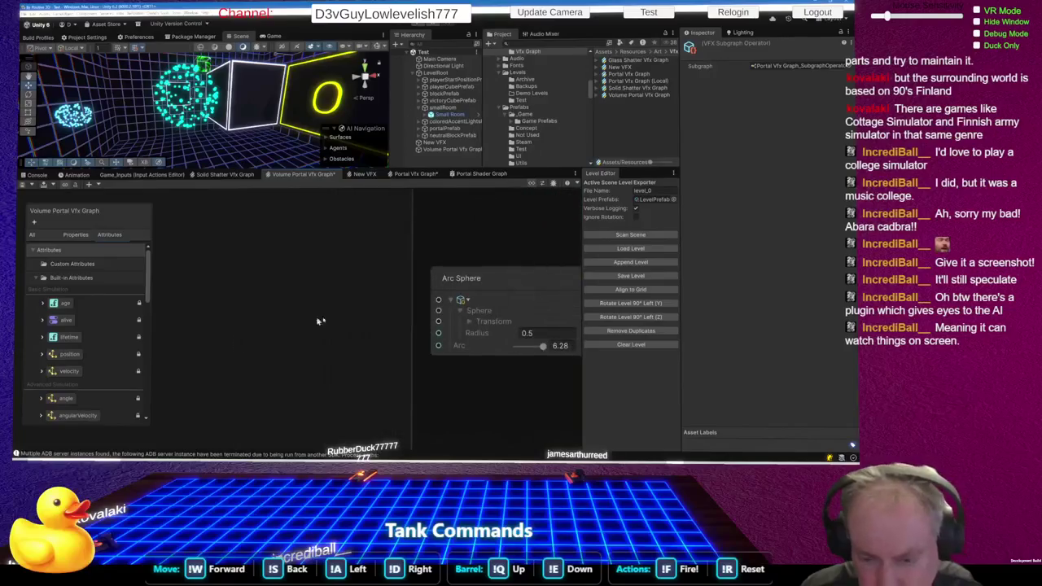
{"action": "scroll", "coordinate": [383, 319], "scroll_direction": "down", "scroll_amount": 10}
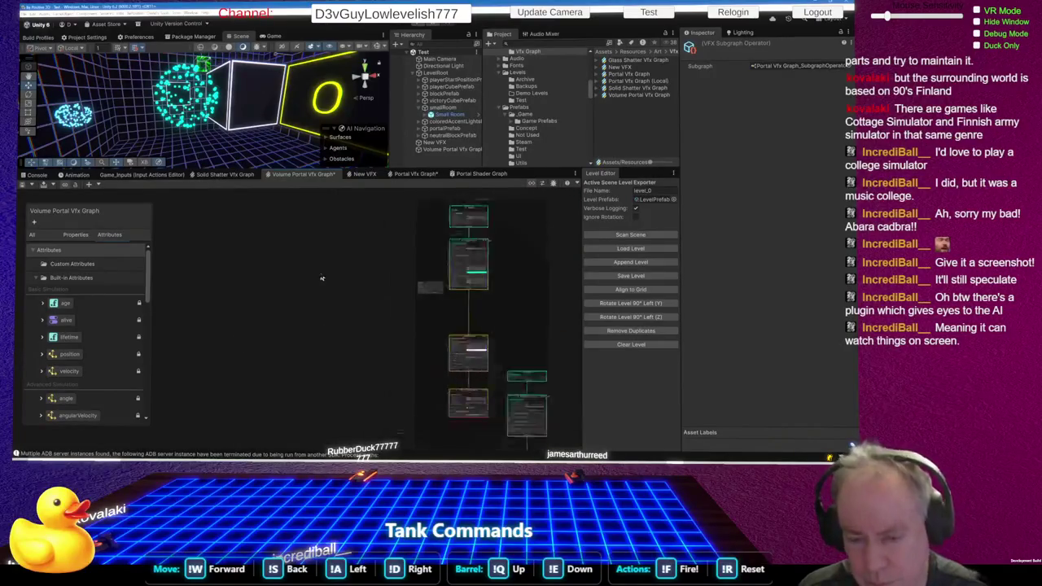
{"action": "right_click", "coordinate": [420, 327]}
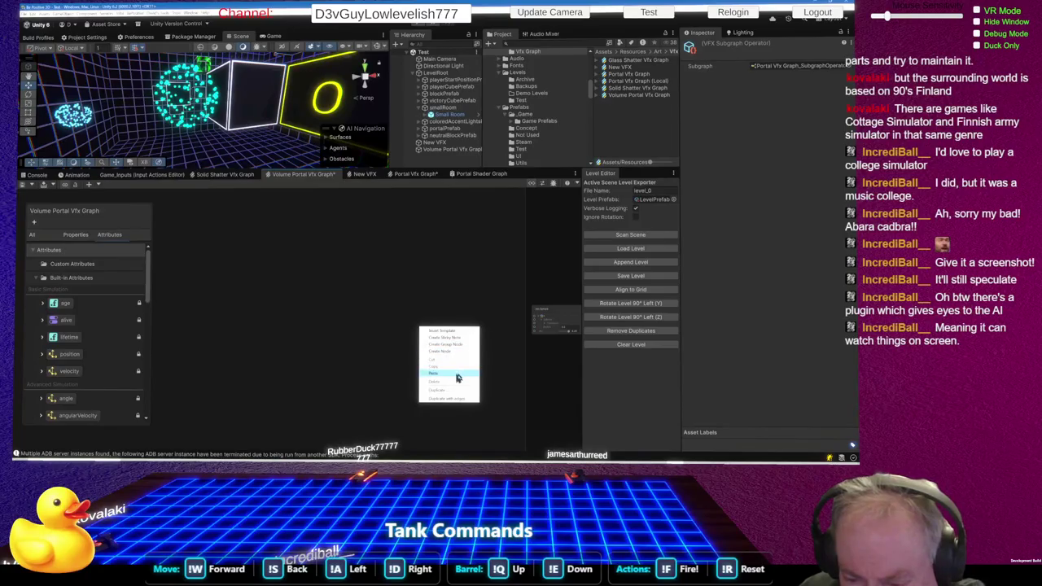
{"action": "left_click", "coordinate": [457, 378]}
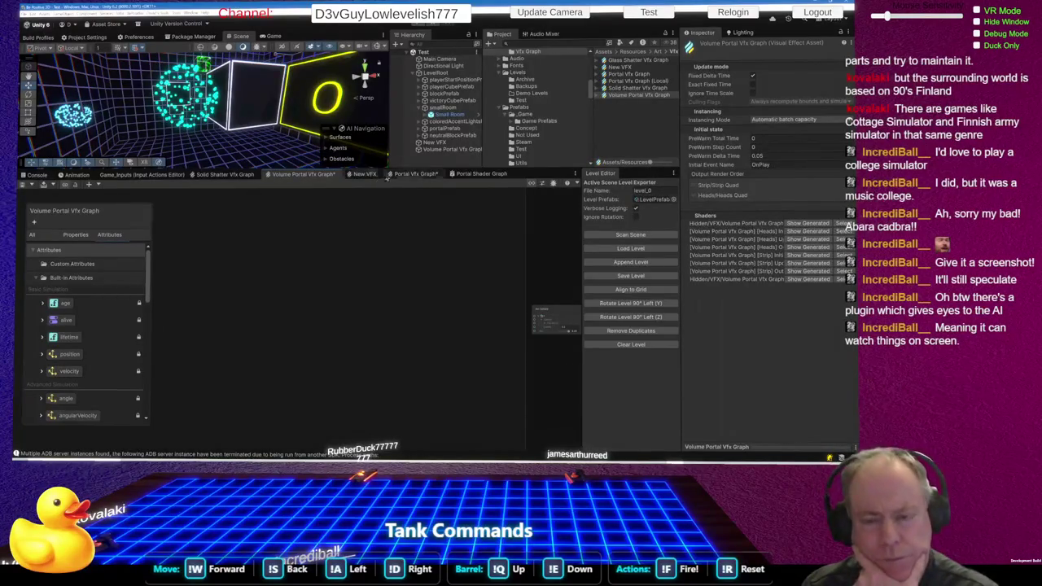
- Add a Simple Burst template beside the Portal Vfx Graph_Subgraph Operator node
{"action": "left_click", "coordinate": [411, 177]}
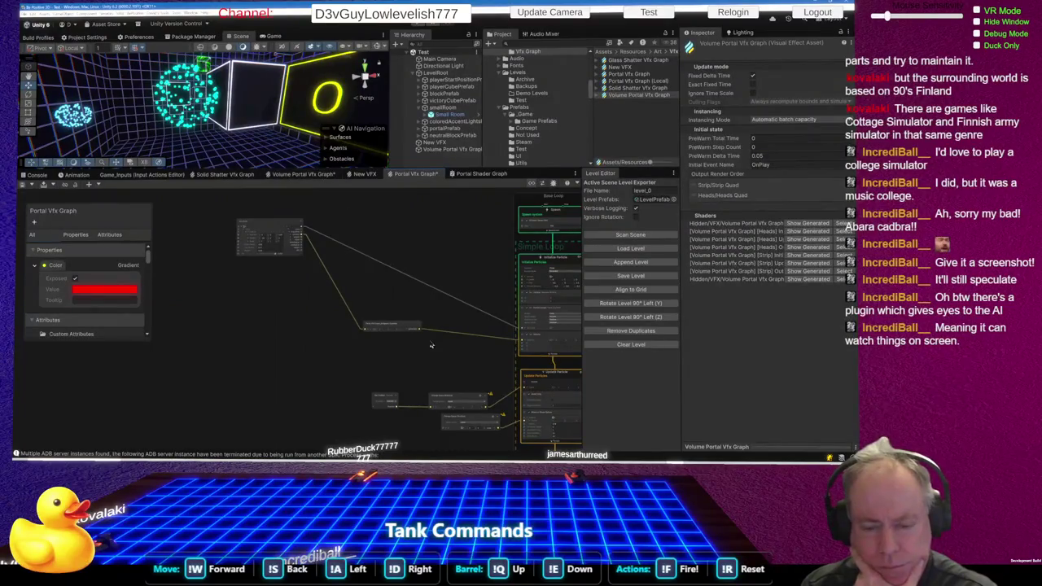
{"action": "scroll", "coordinate": [395, 329], "scroll_direction": "up", "scroll_amount": 6}
{"action": "left_click", "coordinate": [360, 301]}
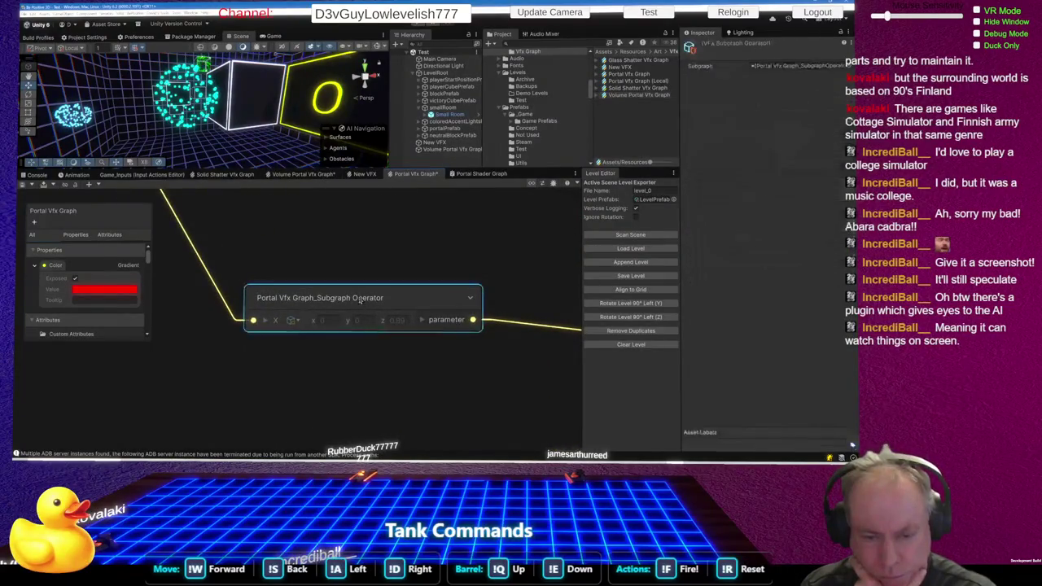
{"action": "right_click", "coordinate": [314, 405]}
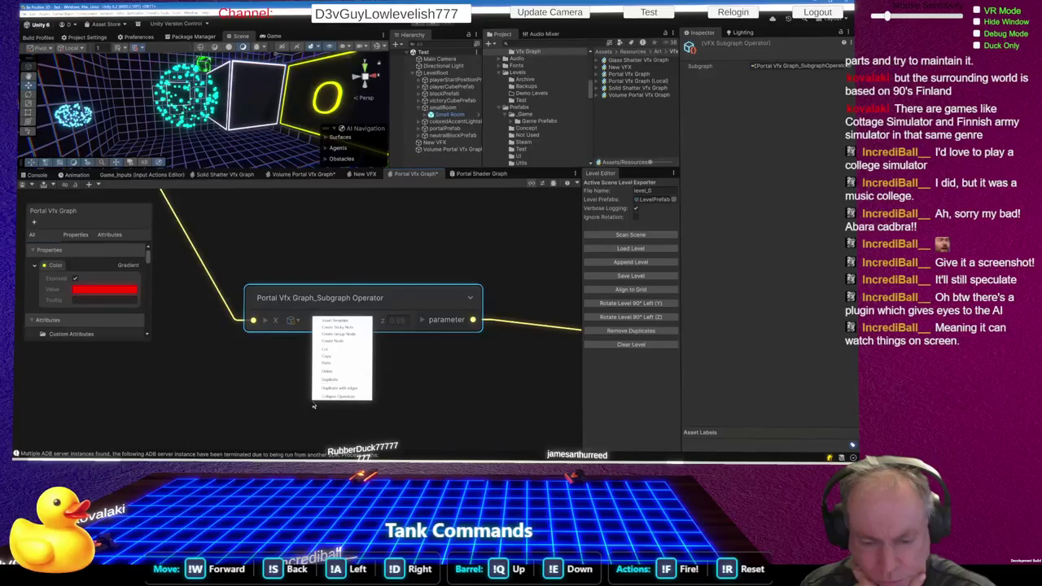
{"action": "left_click", "coordinate": [281, 384]}
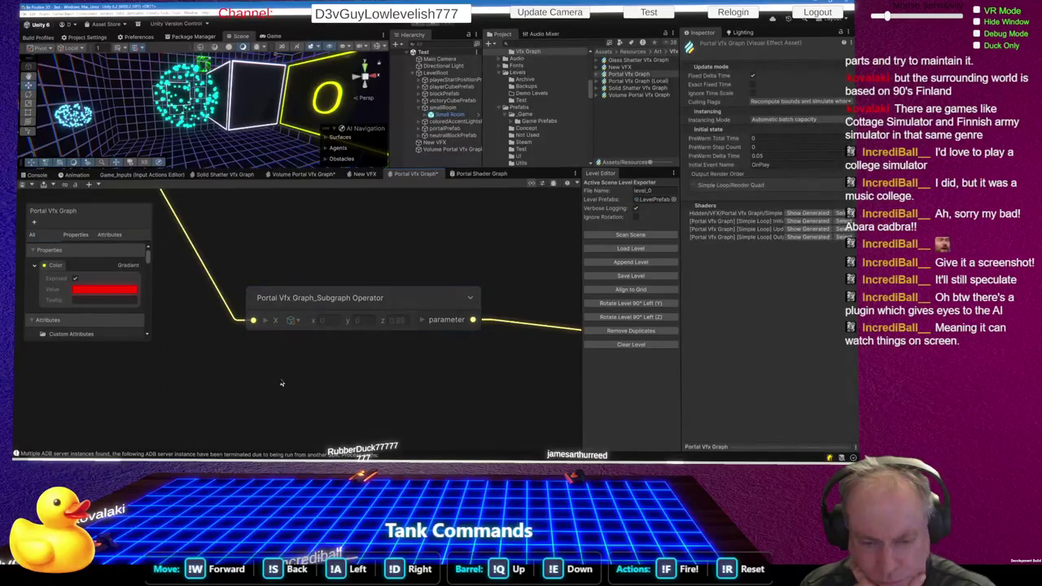
{"action": "right_click", "coordinate": [282, 384]}
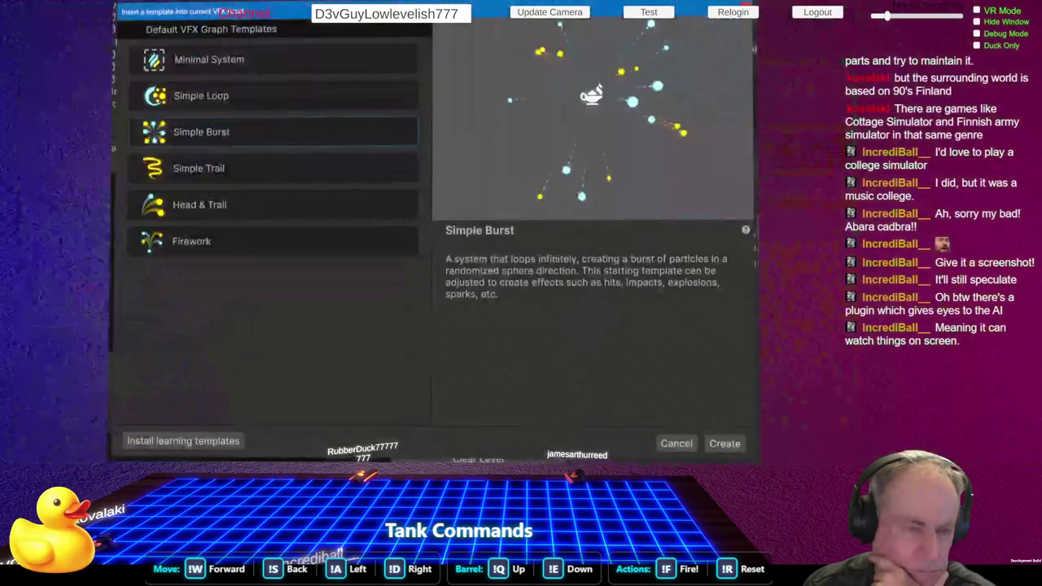
{"action": "left_click", "coordinate": [720, 445]}
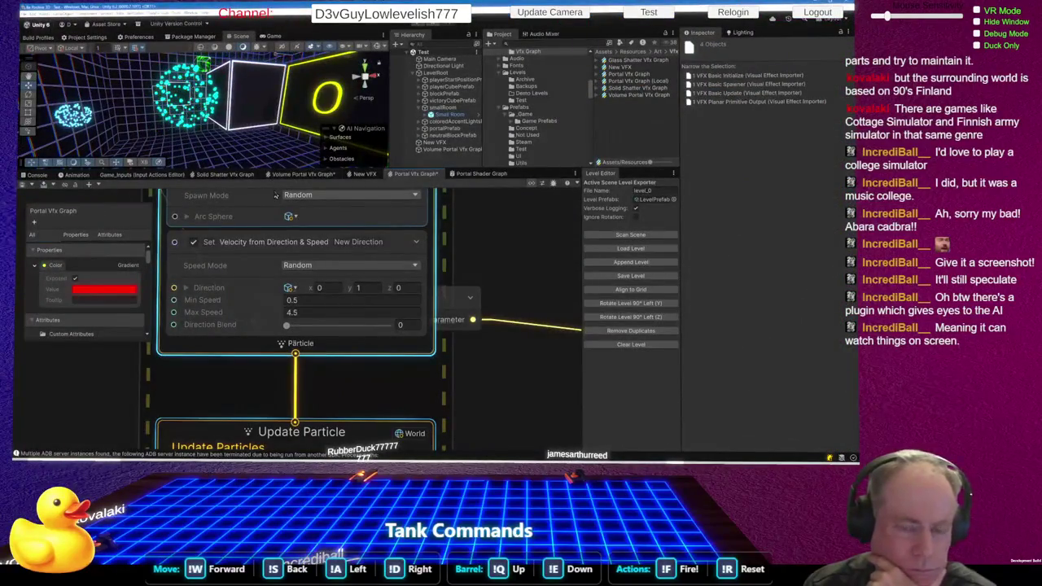
- Delete the inserted Burst system and copy the subgraph operator node
{"action": "scroll", "coordinate": [344, 270], "scroll_direction": "down", "scroll_amount": 6}
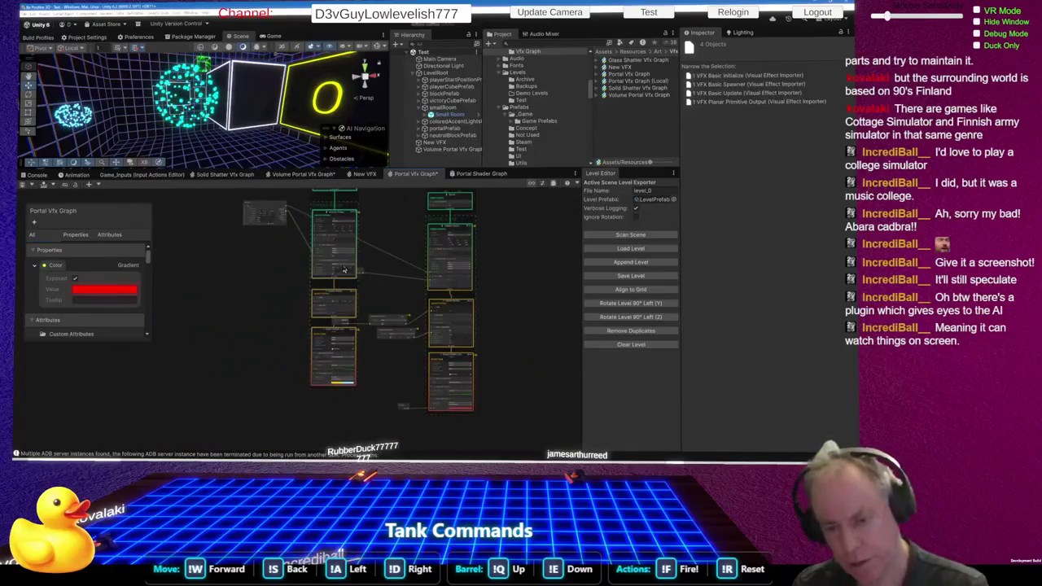
{"action": "key", "text": "Delete"}
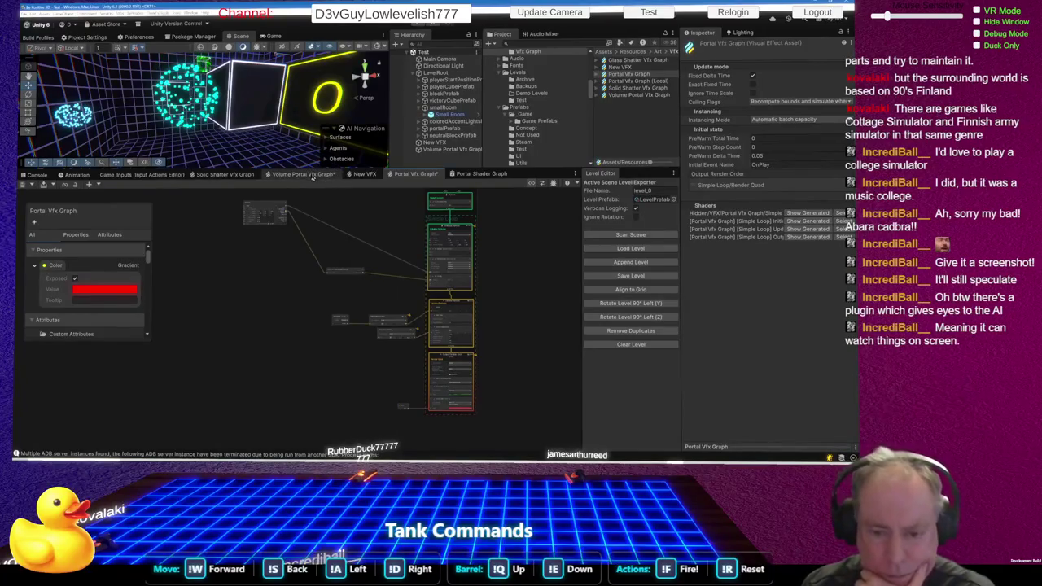
{"action": "scroll", "coordinate": [329, 272], "scroll_direction": "up", "scroll_amount": 5}
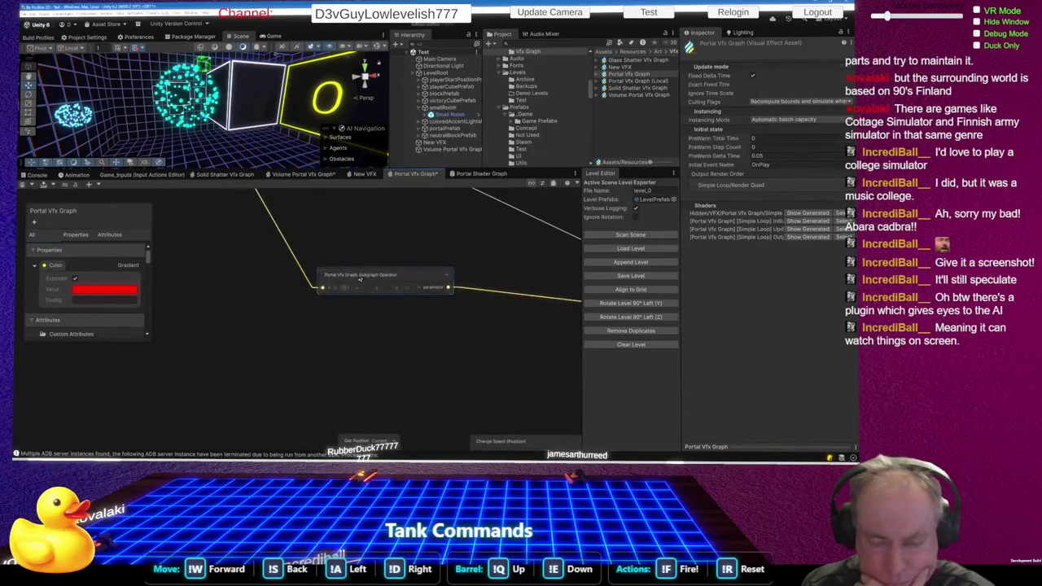
{"action": "right_click", "coordinate": [360, 279]}
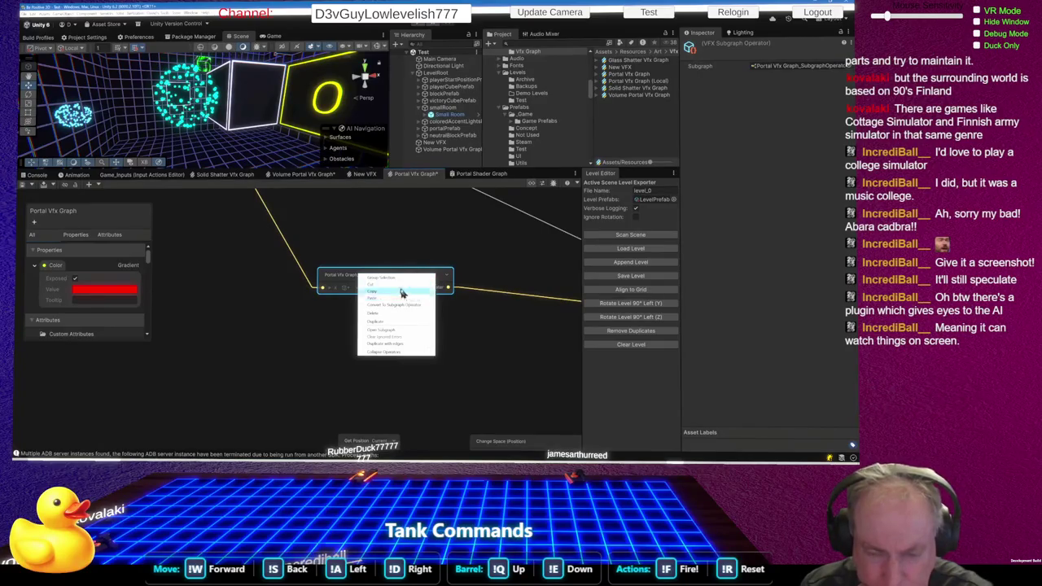
{"action": "left_click", "coordinate": [311, 347]}
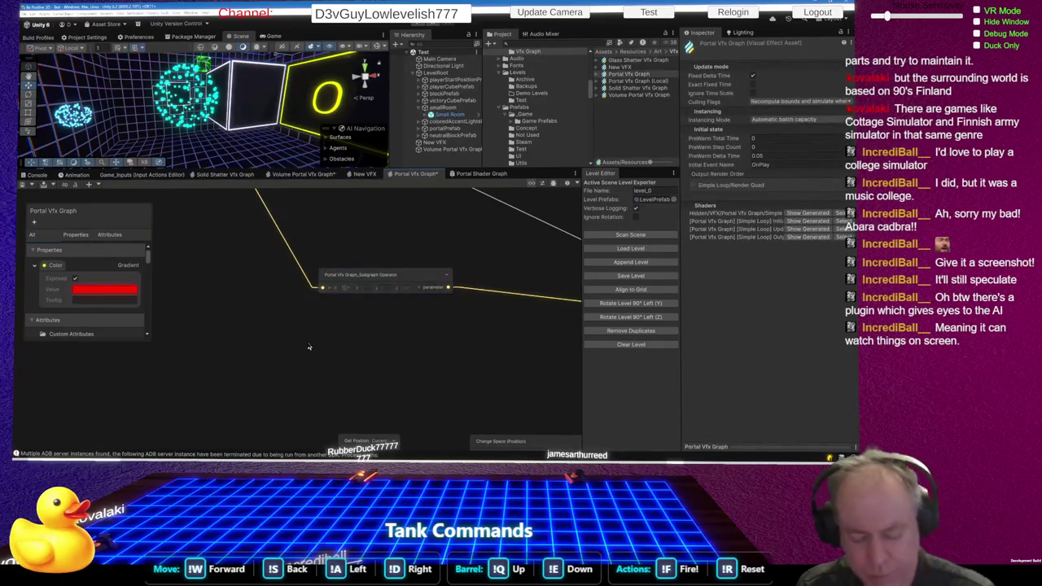
{"action": "left_click", "coordinate": [309, 347]}
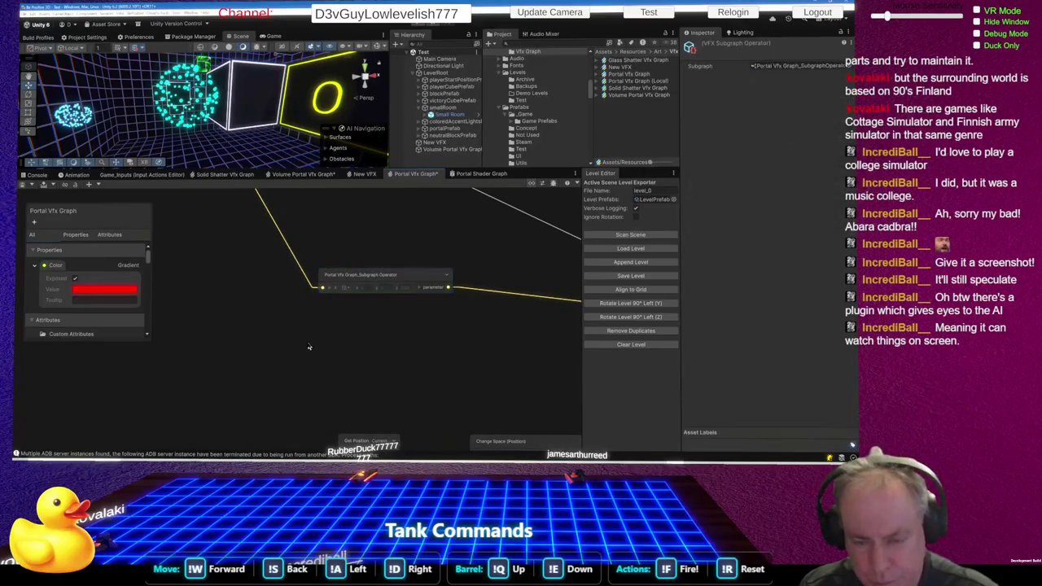
- Undo to restore the separate Subtract and Change Space nodes, then go to Volume Portal Vfx Graph
{"action": "scroll", "coordinate": [308, 347], "scroll_direction": "down", "scroll_amount": 4}
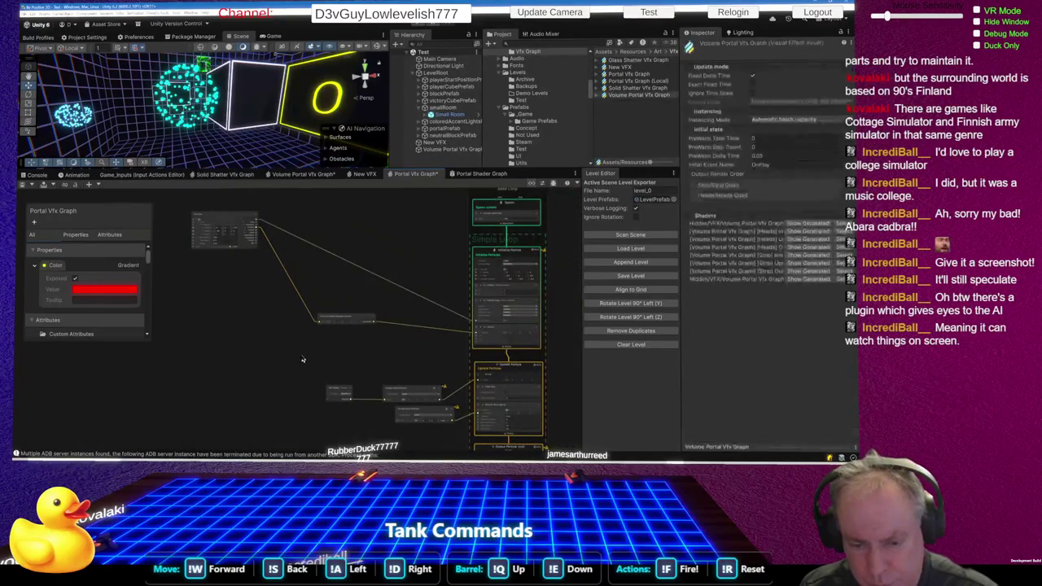
{"action": "key", "text": "ctrl+z"}
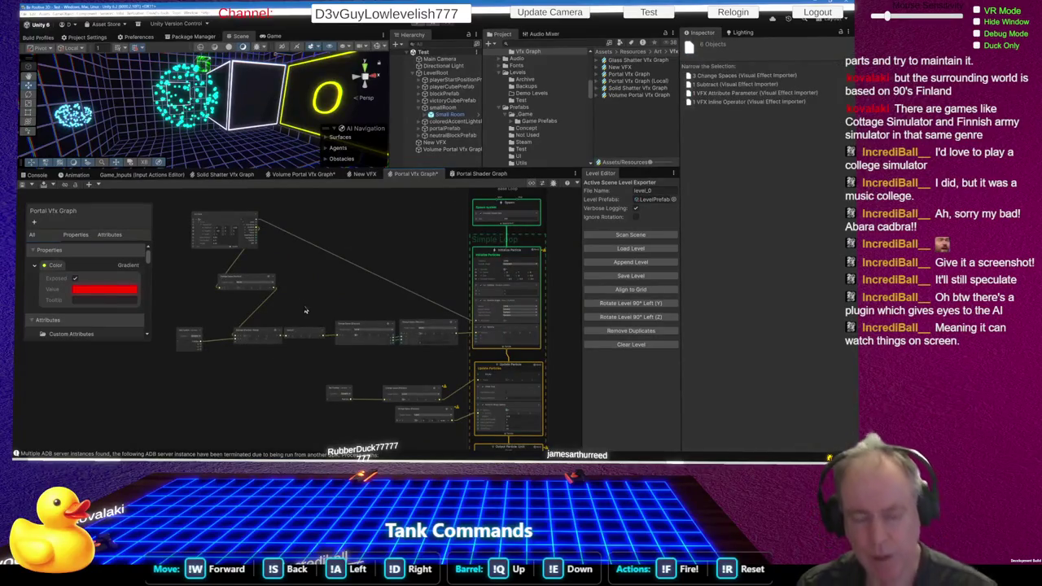
{"action": "scroll", "coordinate": [278, 302], "scroll_direction": "up", "scroll_amount": 5}
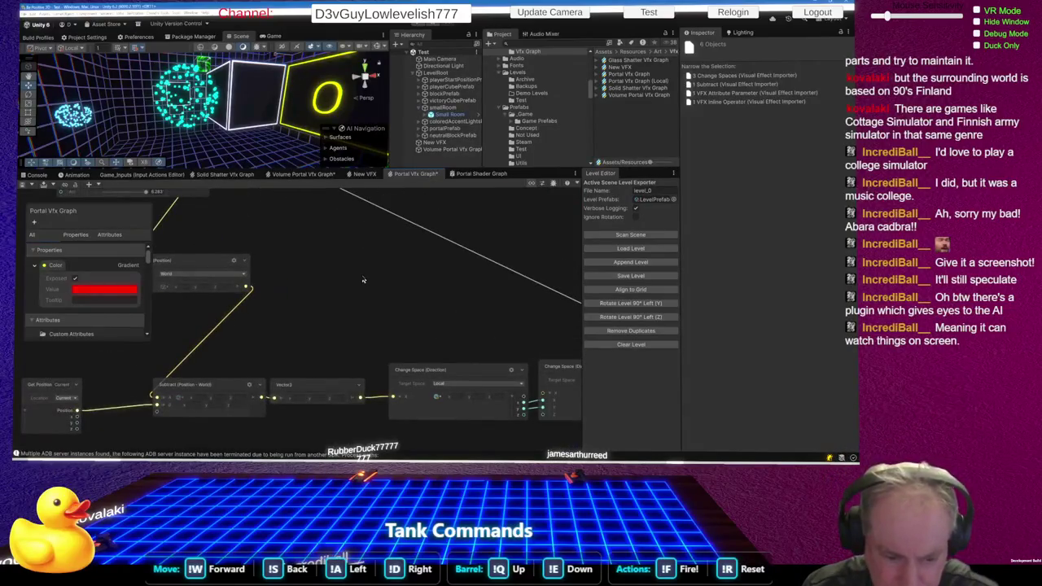
{"action": "scroll", "coordinate": [364, 280], "scroll_direction": "down", "scroll_amount": 4}
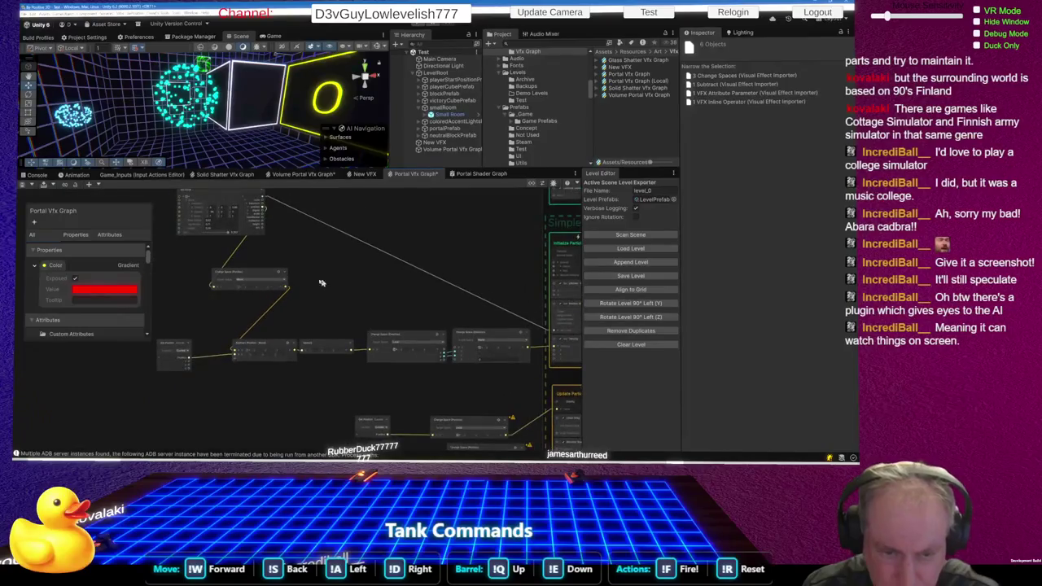
{"action": "scroll", "coordinate": [201, 350], "scroll_direction": "up", "scroll_amount": 3}
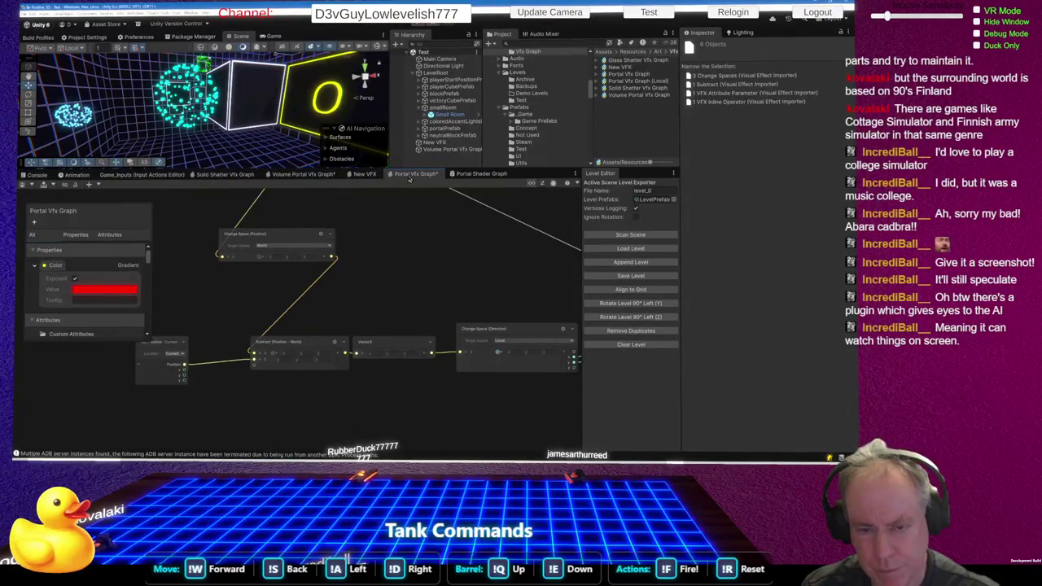
{"action": "left_click", "coordinate": [302, 174]}
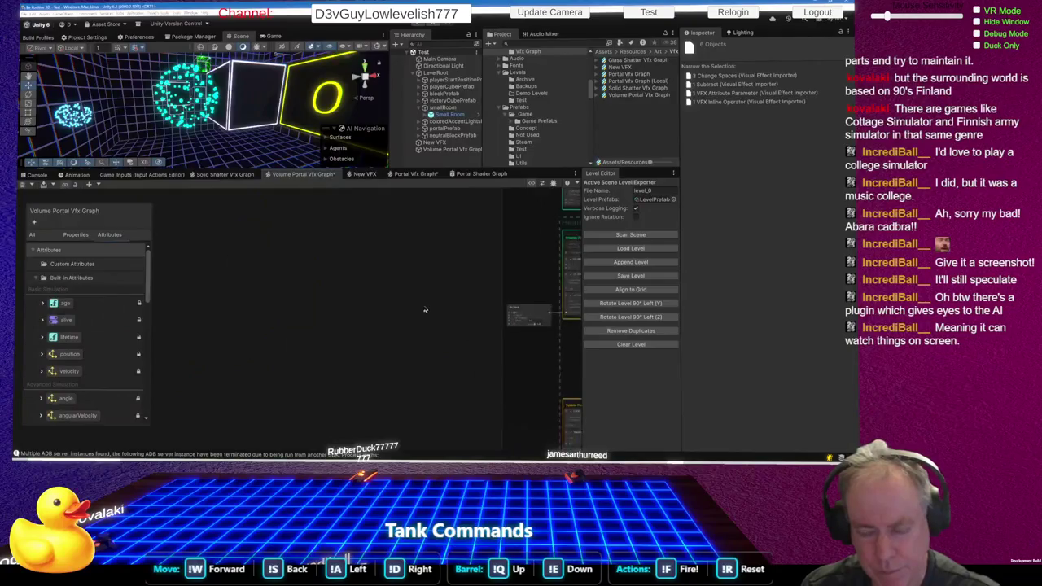
- Add a Get Position node to the Volume Portal graph via the 'get pos' search
{"action": "right_click", "coordinate": [271, 318]}
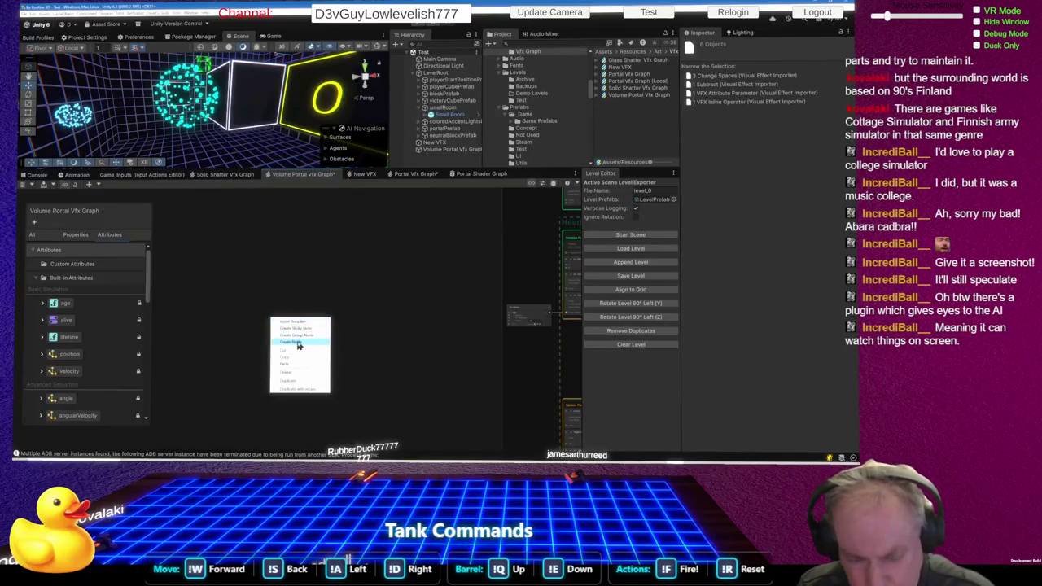
{"action": "left_click", "coordinate": [301, 342]}
{"action": "type", "text": "get pos"}
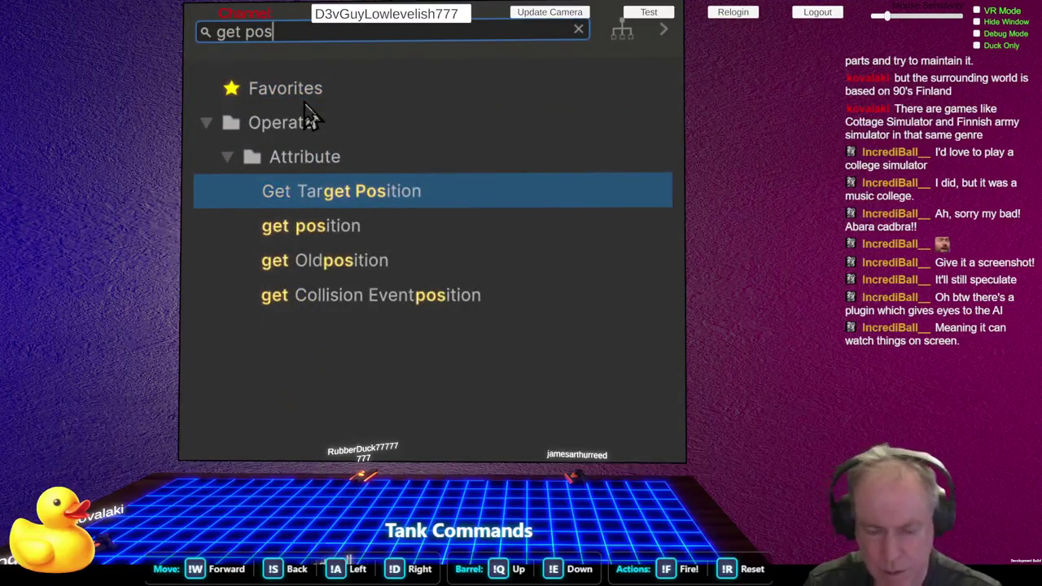
{"action": "key", "text": "Down"}
{"action": "key", "text": "Return"}
{"action": "left_click", "coordinate": [315, 352]}
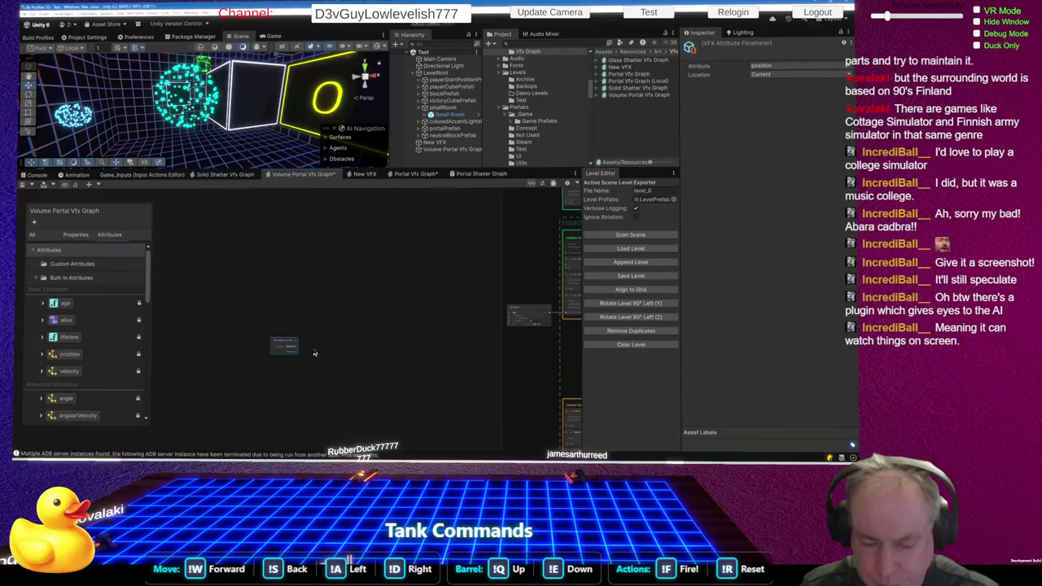
- Move the Arc Sphere node closer, expand its sphere and transform outputs, and drag from position
{"action": "mouse_move", "coordinate": [528, 310]}
{"action": "left_mouse_down"}
{"action": "mouse_move", "coordinate": [457, 298]}
{"action": "mouse_move", "coordinate": [350, 254]}
{"action": "mouse_move", "coordinate": [313, 266]}
{"action": "left_mouse_up"}
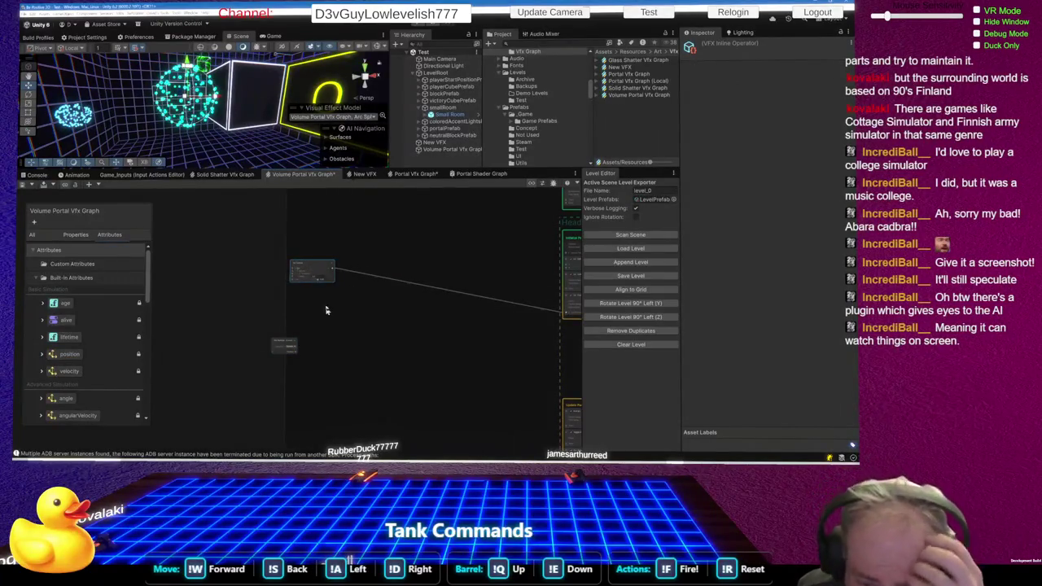
{"action": "scroll", "coordinate": [305, 273], "scroll_direction": "up", "scroll_amount": 4}
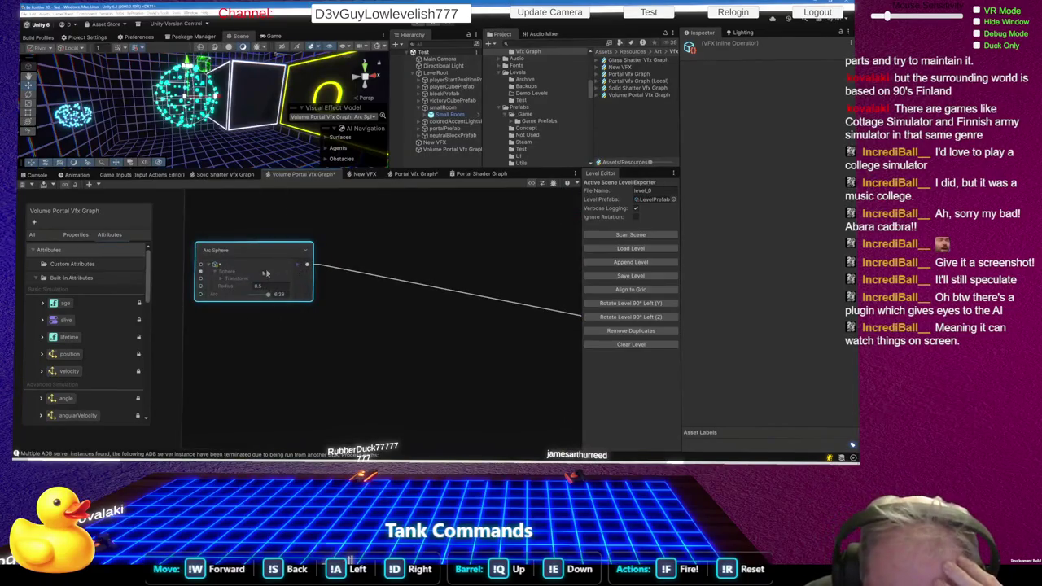
{"action": "left_click", "coordinate": [221, 279]}
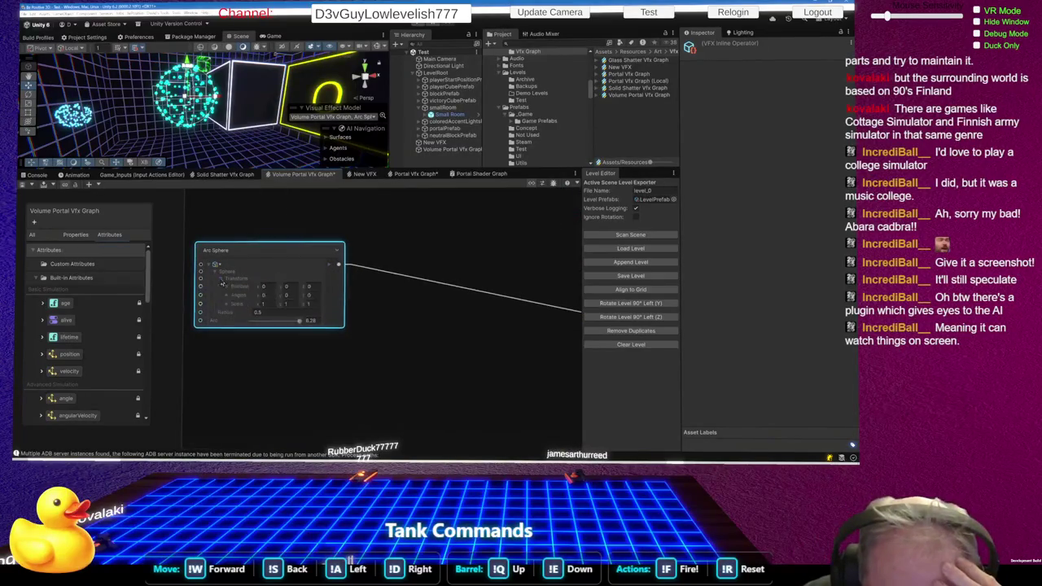
{"action": "left_click", "coordinate": [328, 267]}
{"action": "left_click", "coordinate": [334, 275]}
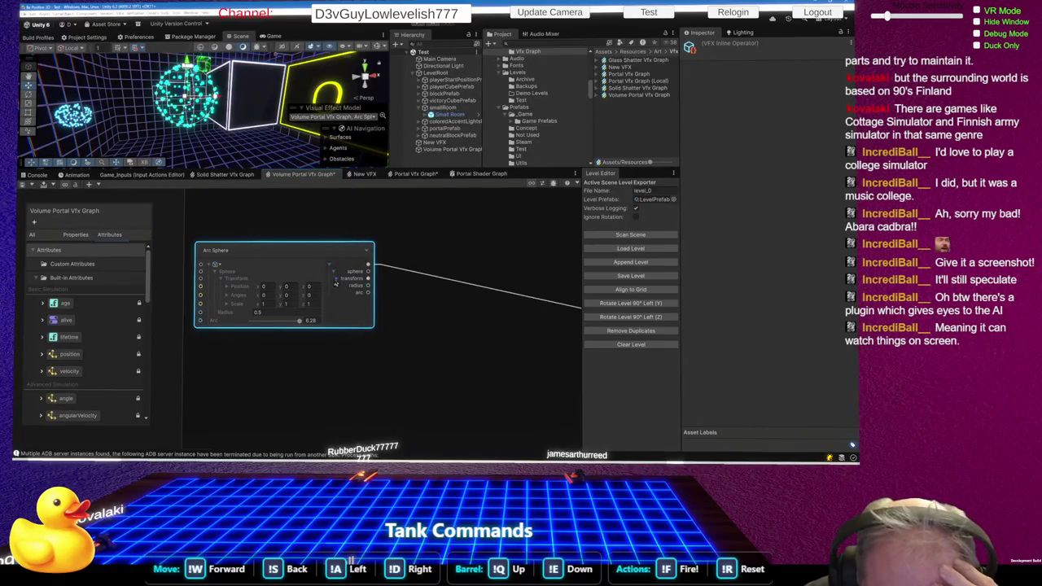
{"action": "left_click", "coordinate": [336, 279]}
{"action": "mouse_move", "coordinate": [369, 286]}
{"action": "left_mouse_down"}
{"action": "mouse_move", "coordinate": [401, 305]}
{"action": "mouse_move", "coordinate": [342, 405]}
{"action": "mouse_move", "coordinate": [289, 430]}
{"action": "left_mouse_up"}
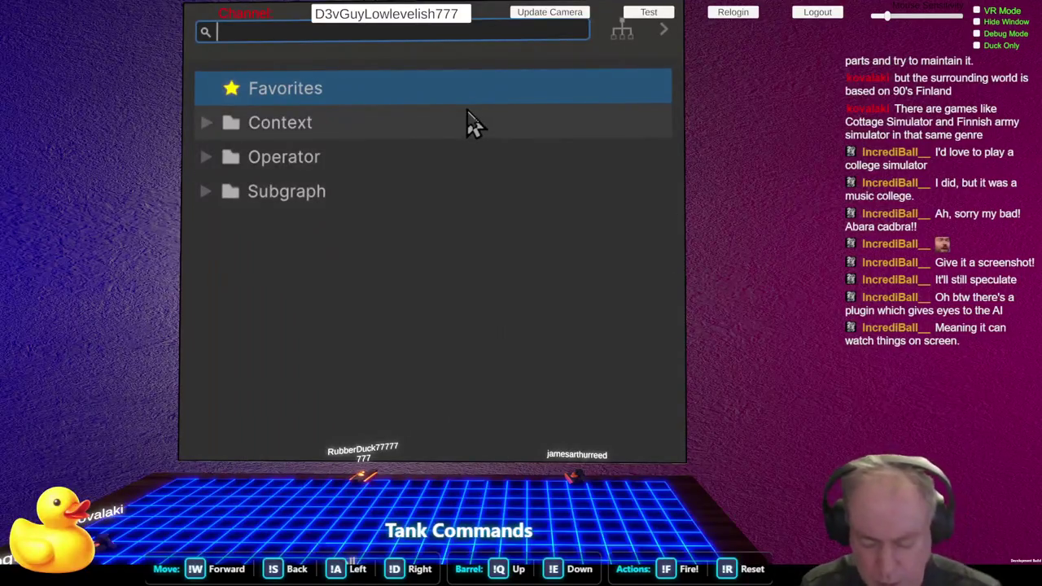
- Add a Subtract node fed by the Arc Sphere position and move it into the working area
{"action": "type", "text": "sub"}
{"action": "key", "text": "Return"}
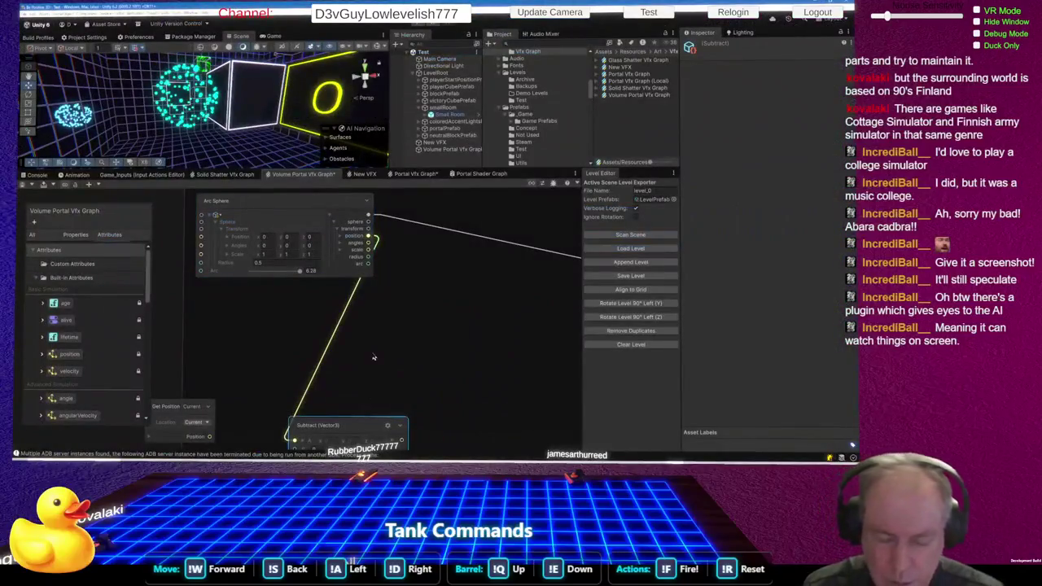
{"action": "left_click_drag", "start_coordinate": [350, 425], "coordinate": [414, 386]}
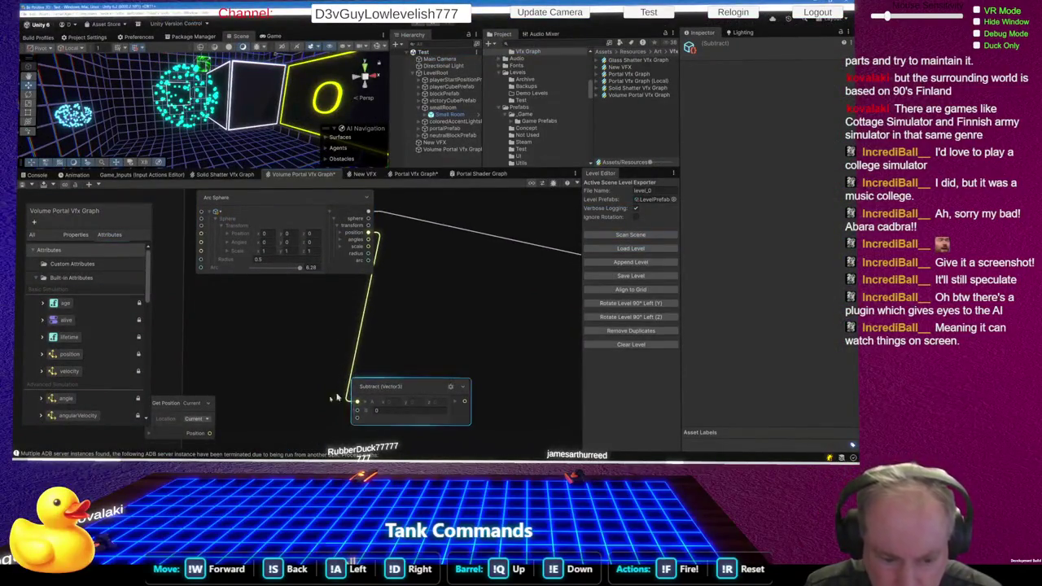
- Add a Local Change Space node after Get Position and wire it into Subtract's B input
{"action": "left_click_drag", "start_coordinate": [210, 433], "coordinate": [269, 358]}
{"action": "type", "text": "spac"}
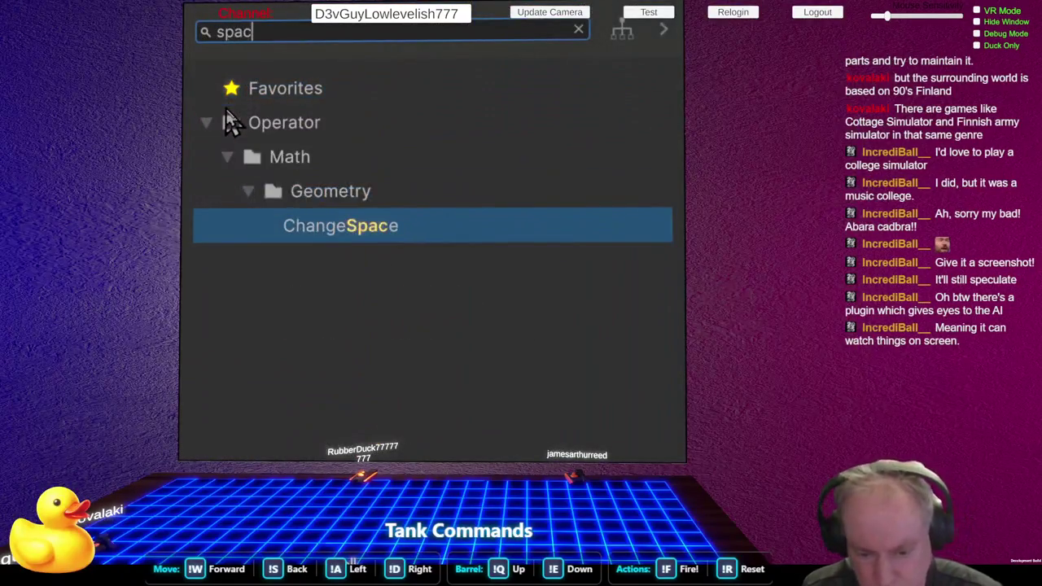
{"action": "key", "text": "Return"}
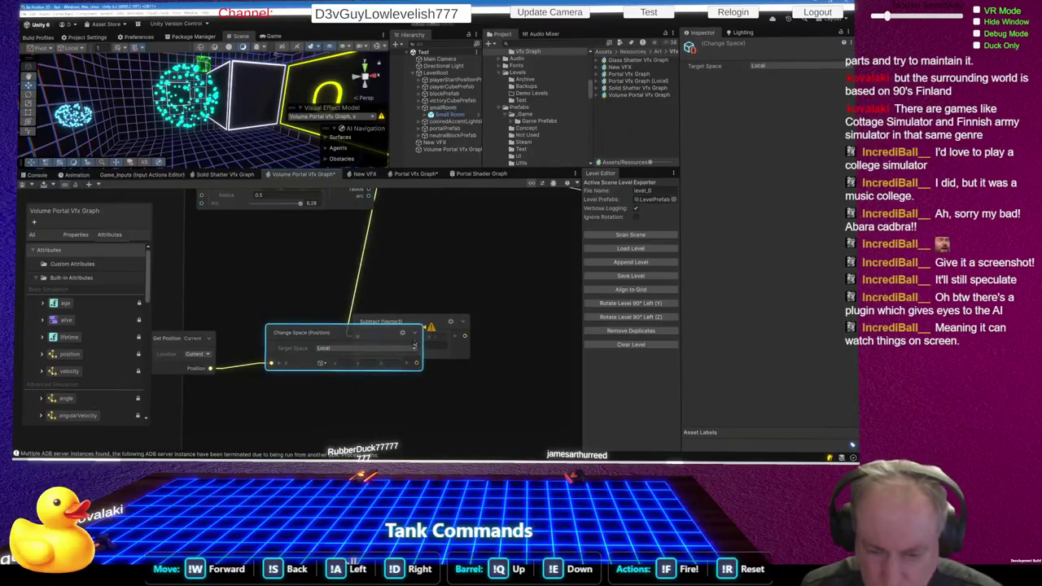
{"action": "left_click_drag", "start_coordinate": [423, 327], "coordinate": [496, 323]}
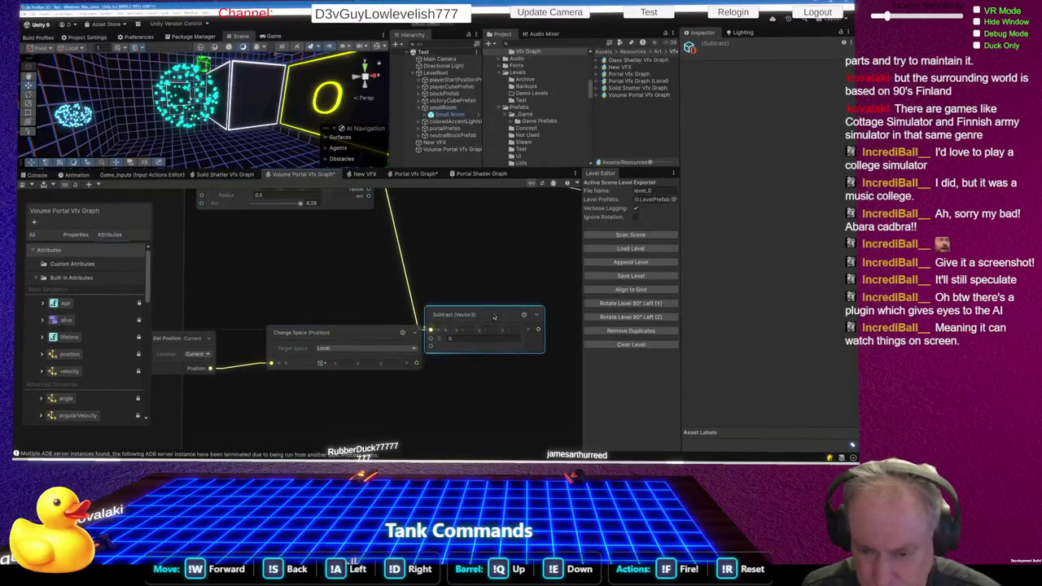
{"action": "left_click_drag", "start_coordinate": [365, 333], "coordinate": [335, 331]}
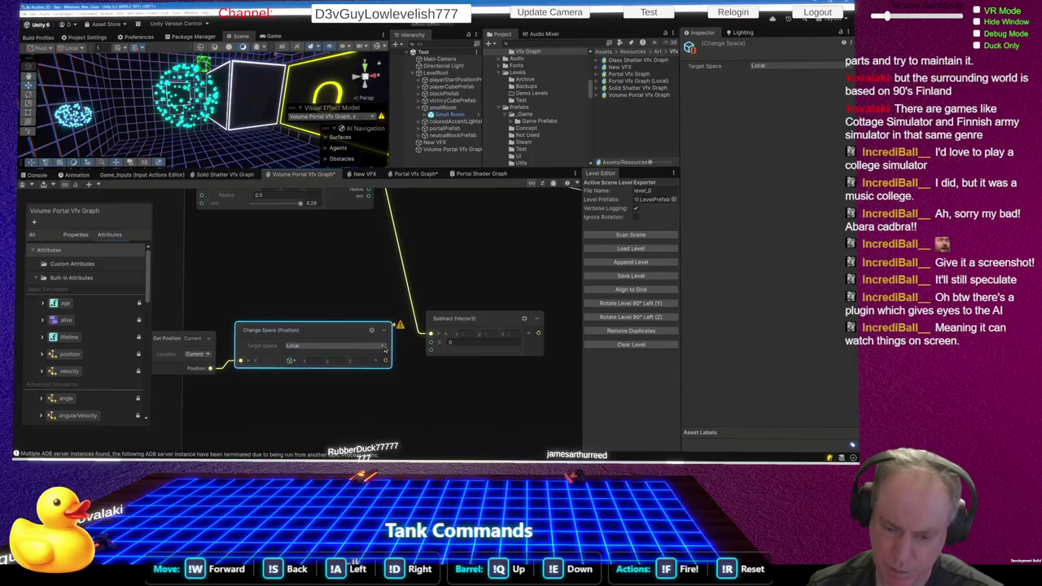
{"action": "left_click_drag", "start_coordinate": [388, 364], "coordinate": [431, 342]}
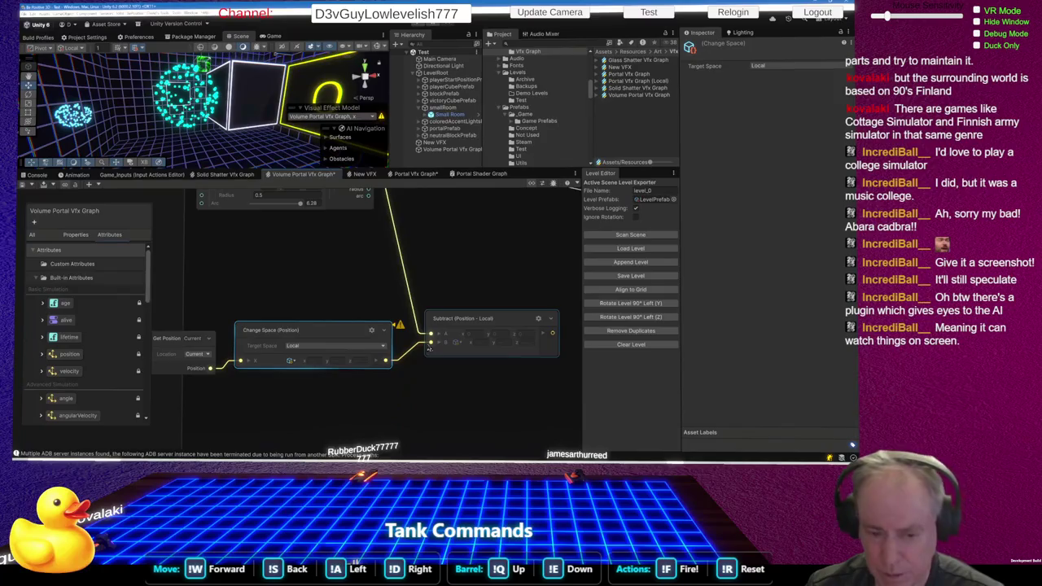
{"action": "scroll", "coordinate": [358, 385], "scroll_direction": "down", "scroll_amount": 5}
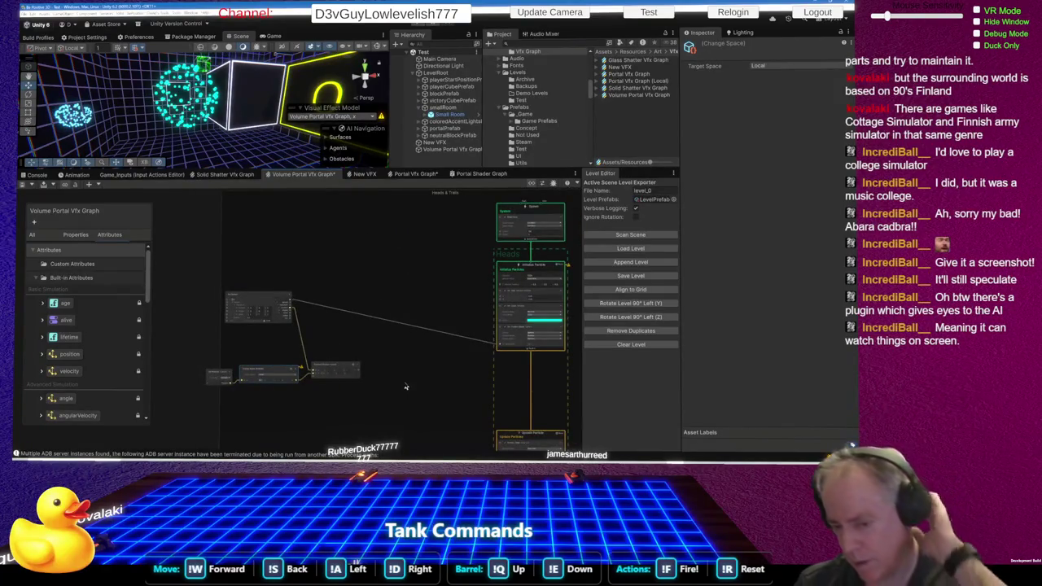
- Add a Vector3 node off Subtract, wire Subtract components into its y and z, and save
{"action": "scroll", "coordinate": [370, 377], "scroll_direction": "up", "scroll_amount": 3}
{"action": "scroll", "coordinate": [371, 377], "scroll_direction": "up", "scroll_amount": 2}
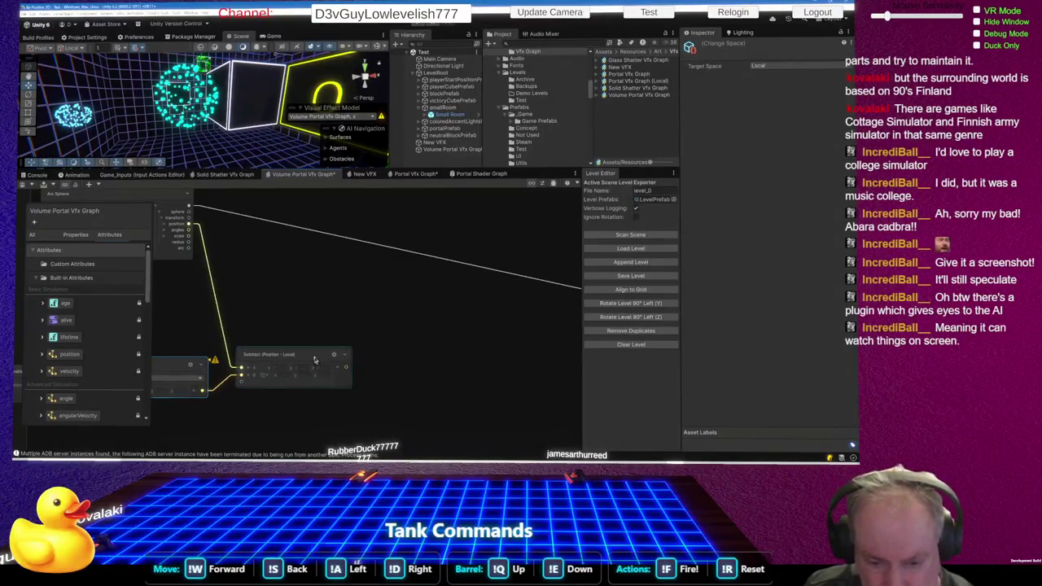
{"action": "key", "text": "ctrl+z"}
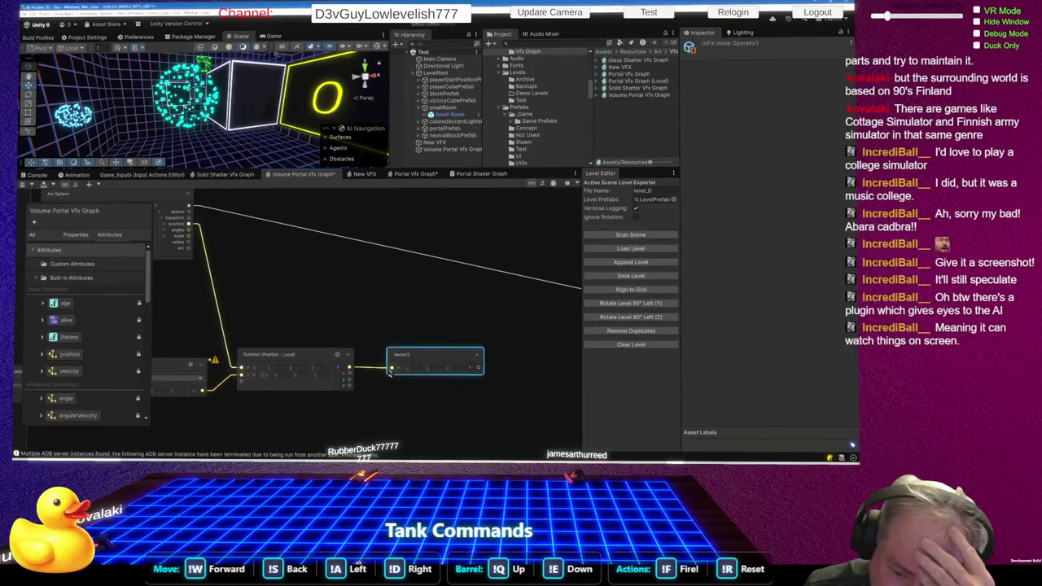
{"action": "left_click", "coordinate": [395, 369]}
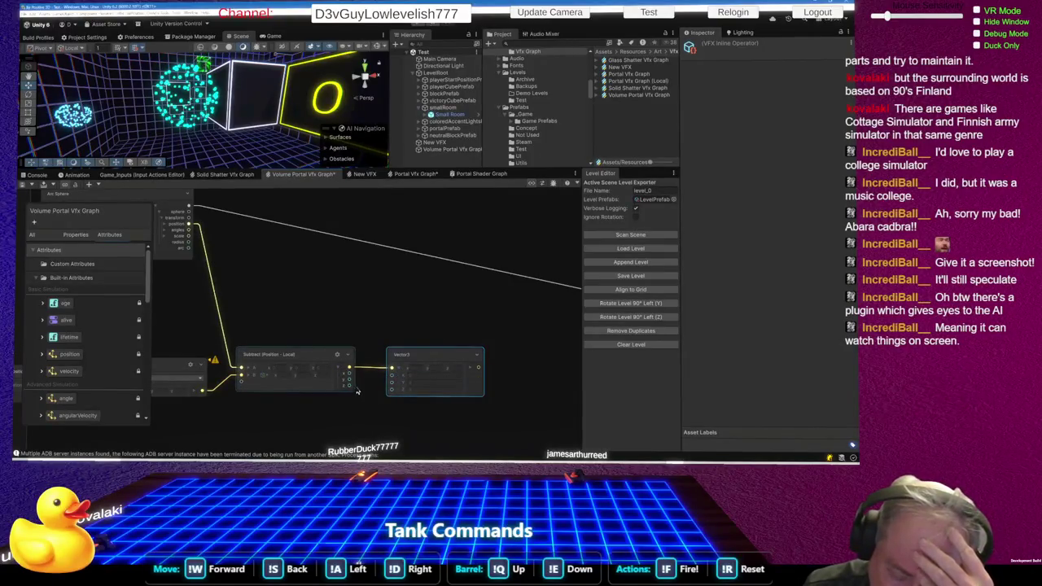
{"action": "left_click_drag", "start_coordinate": [351, 379], "coordinate": [392, 381]}
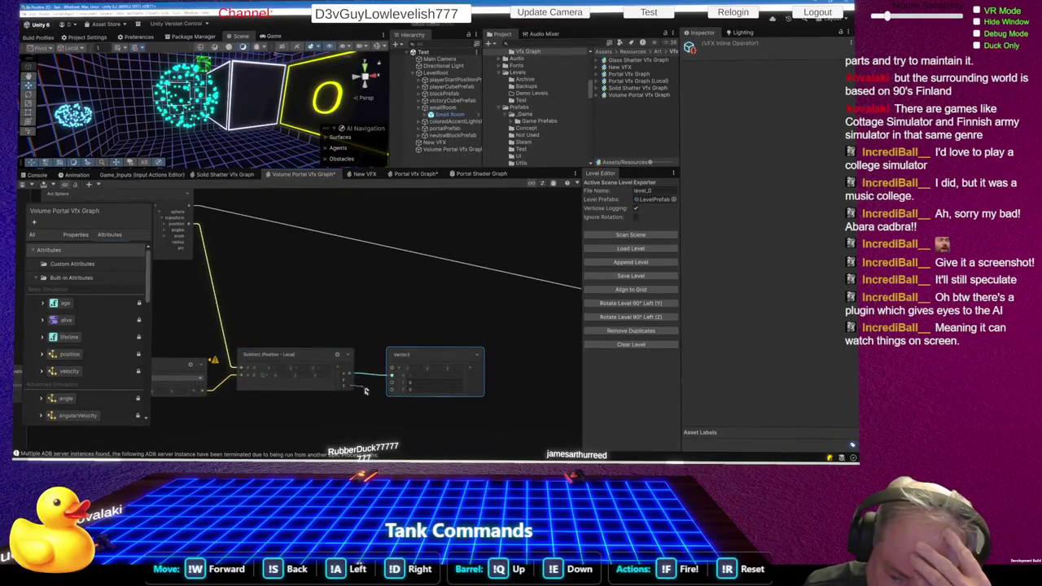
{"action": "left_click_drag", "start_coordinate": [350, 385], "coordinate": [388, 393]}
{"action": "key", "text": "ctrl+s"}
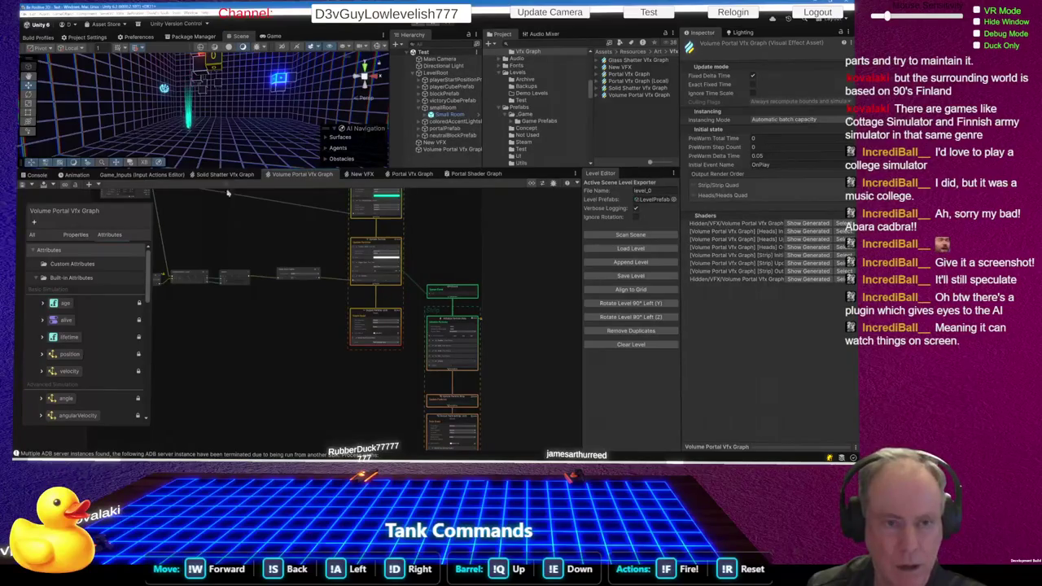
{"action": "scroll", "coordinate": [197, 129], "scroll_direction": "up", "scroll_amount": 2}
{"action": "scroll", "coordinate": [197, 129], "scroll_direction": "up", "scroll_amount": 5}
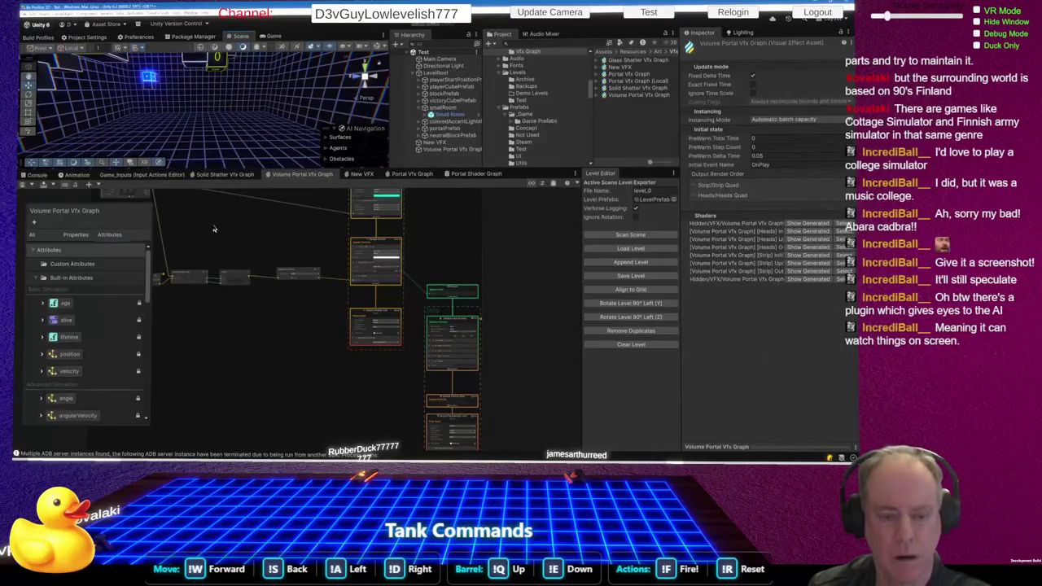
{"action": "mouse_move", "coordinate": [232, 128]}
{"action": "left_mouse_down"}
{"action": "mouse_move", "coordinate": [247, 82]}
{"action": "mouse_move", "coordinate": [225, 165]}
{"action": "left_mouse_up"}
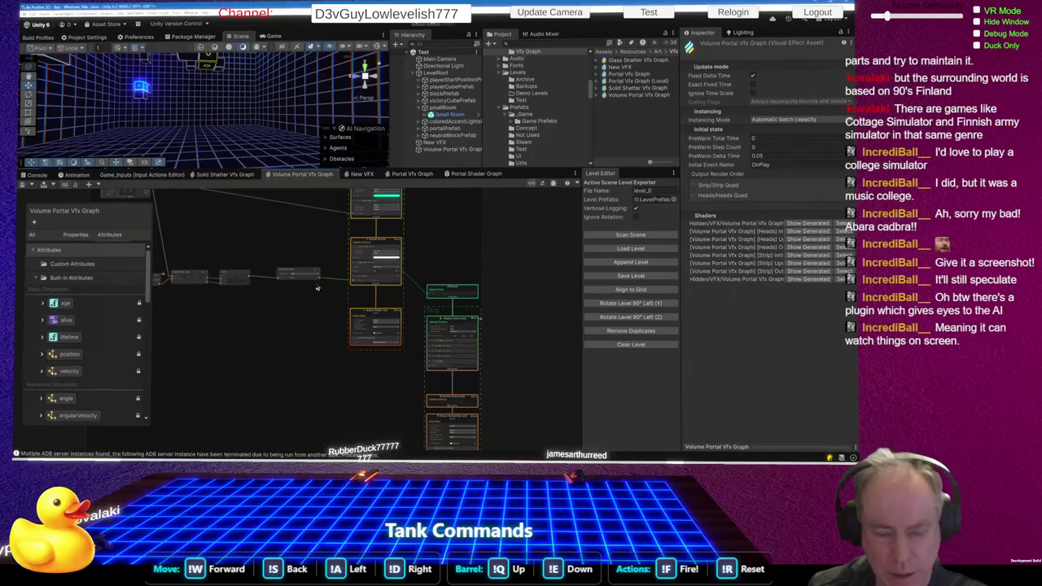
{"action": "scroll", "coordinate": [318, 288], "scroll_direction": "up", "scroll_amount": 8}
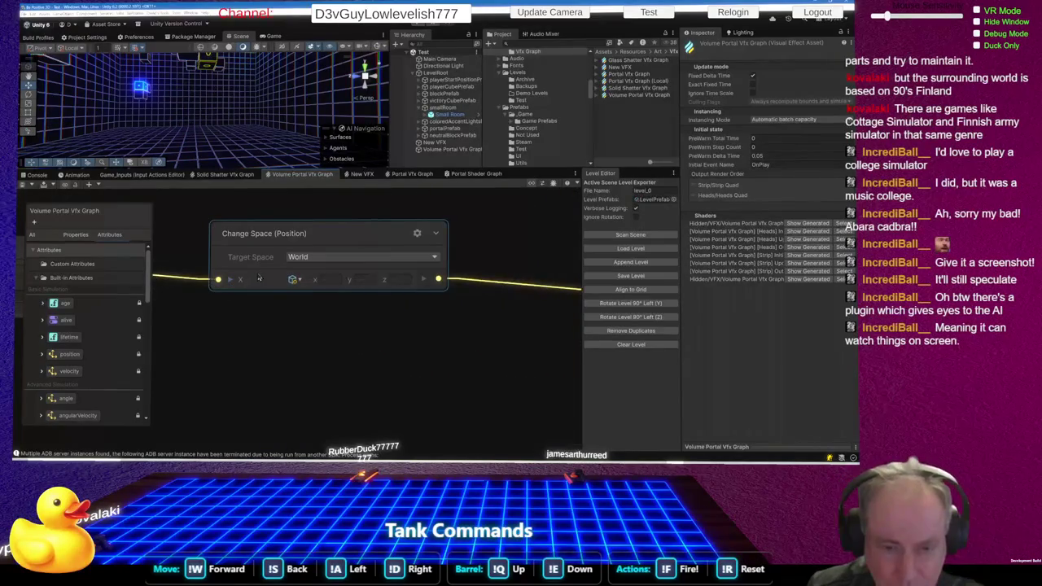
- Switch the Change Space node's value type from Position to Direction, then deselect it
{"action": "scroll", "coordinate": [442, 284], "scroll_direction": "down", "scroll_amount": 5}
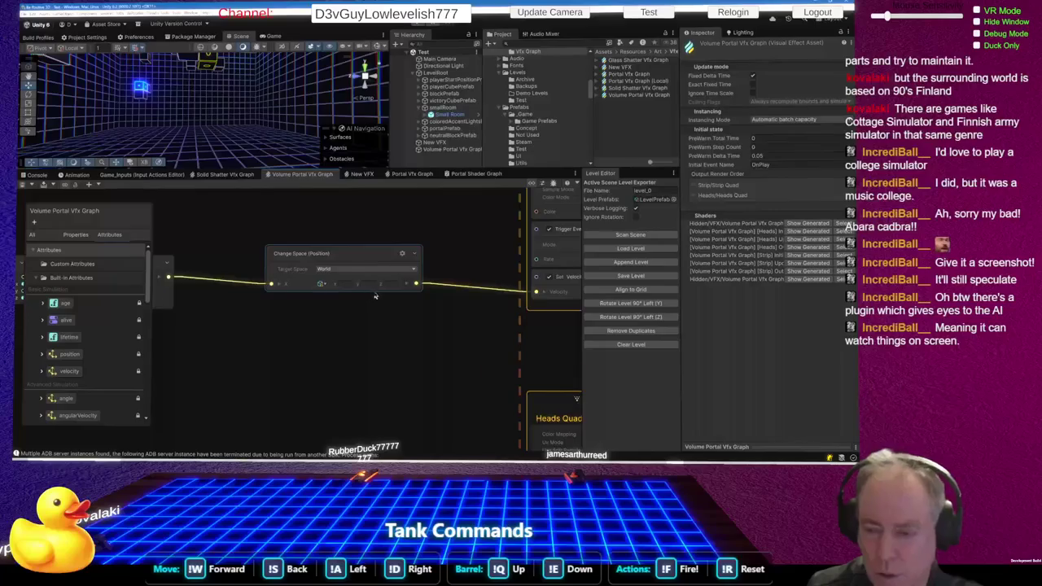
{"action": "scroll", "coordinate": [388, 277], "scroll_direction": "up", "scroll_amount": 5}
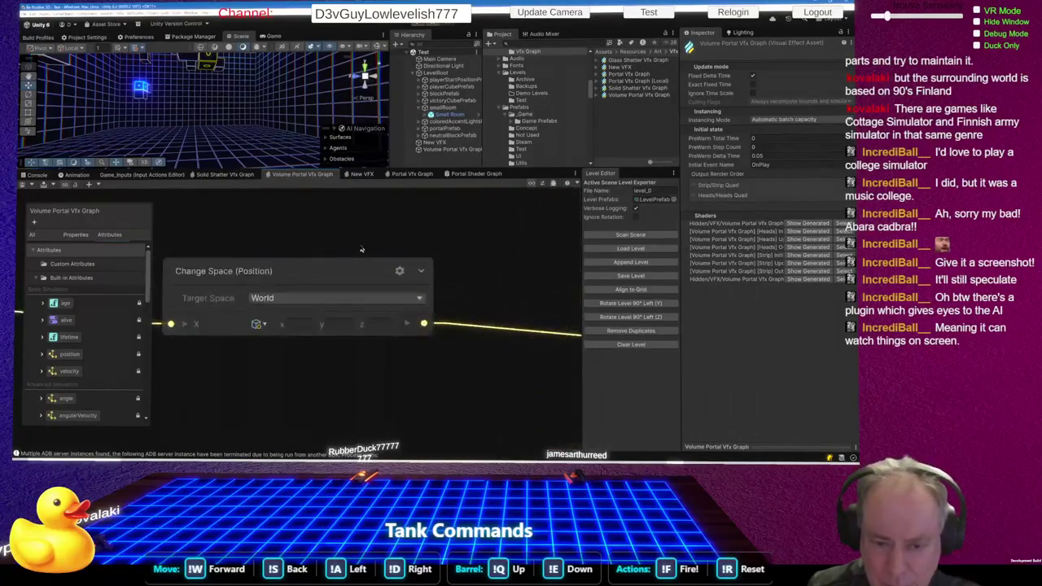
{"action": "left_click", "coordinate": [400, 272]}
{"action": "left_click", "coordinate": [184, 323]}
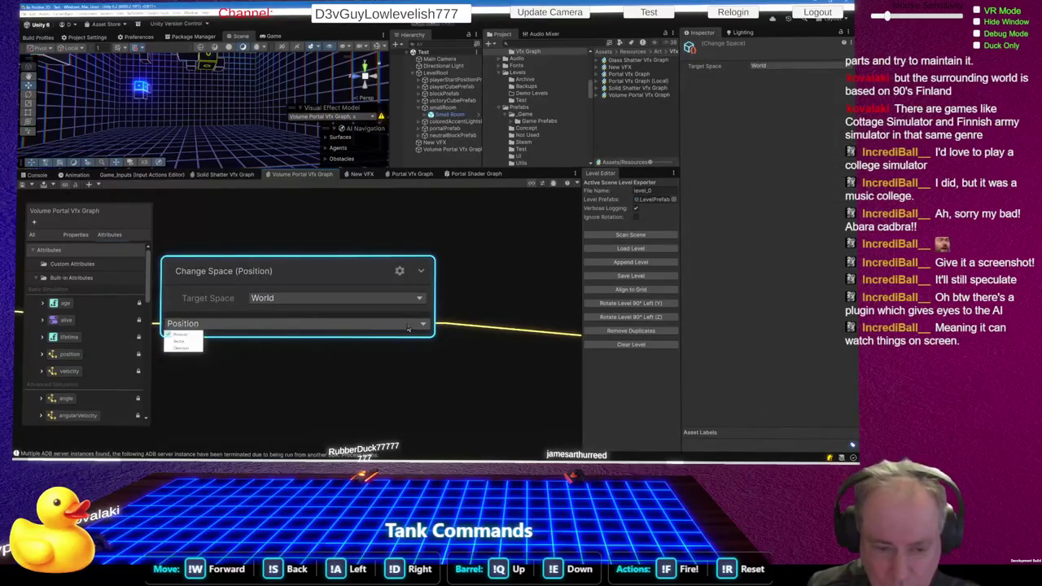
{"action": "left_click", "coordinate": [183, 348]}
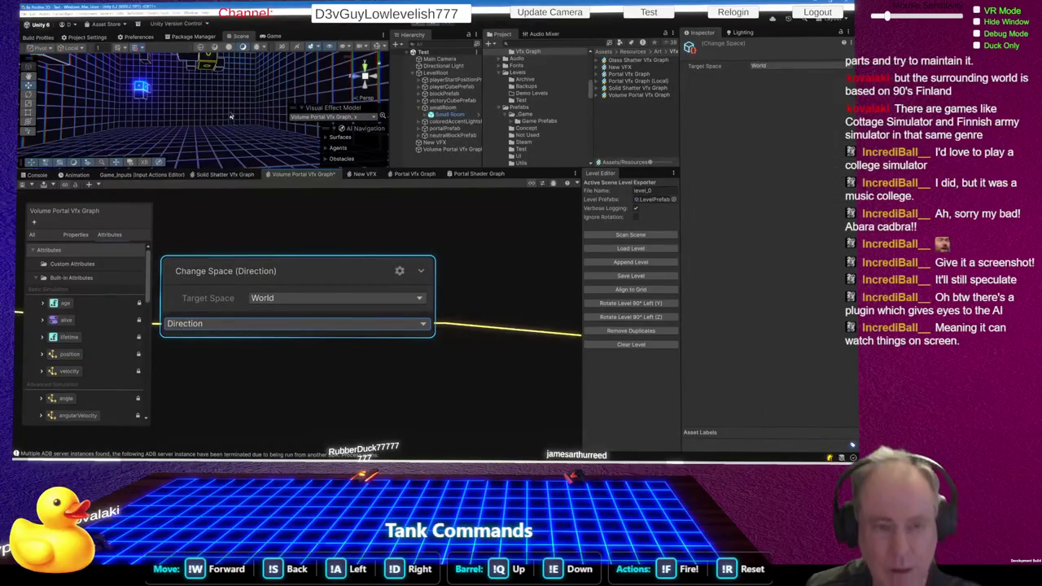
{"action": "scroll", "coordinate": [244, 253], "scroll_direction": "down", "scroll_amount": 3}
{"action": "scroll", "coordinate": [285, 364], "scroll_direction": "down", "scroll_amount": 3}
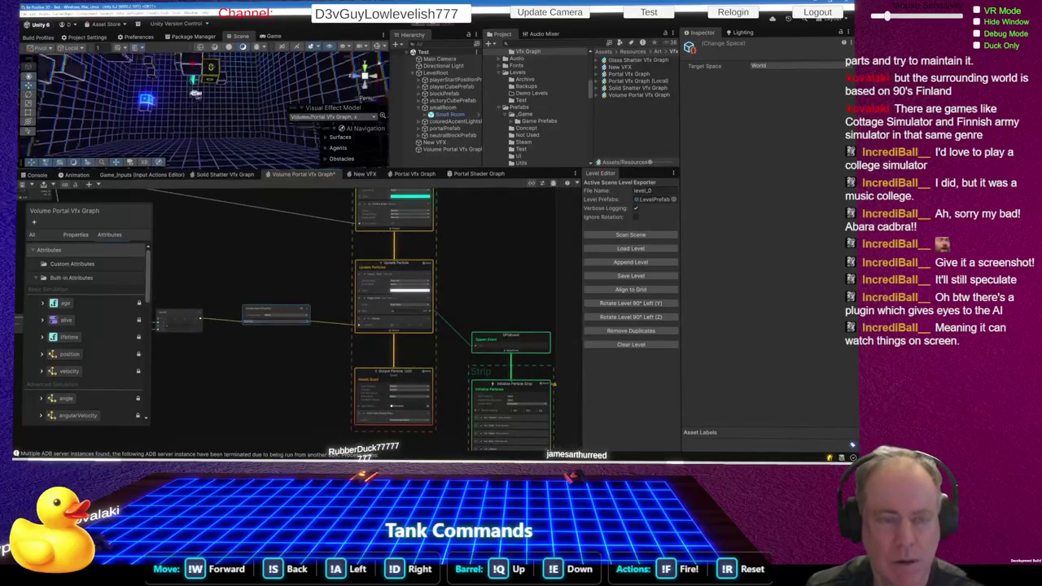
{"action": "left_click", "coordinate": [236, 232]}
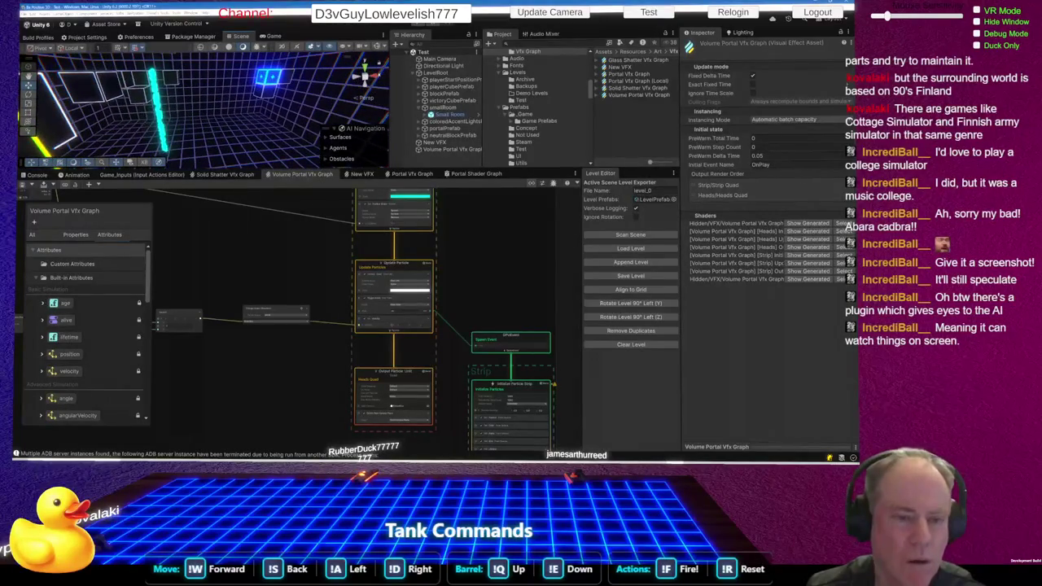
{"action": "mouse_move", "coordinate": [283, 95]}
{"action": "left_mouse_down"}
{"action": "mouse_move", "coordinate": [301, 79]}
{"action": "mouse_move", "coordinate": [287, 91]}
{"action": "mouse_move", "coordinate": [269, 54]}
{"action": "mouse_move", "coordinate": [283, 133]}
{"action": "left_mouse_up"}
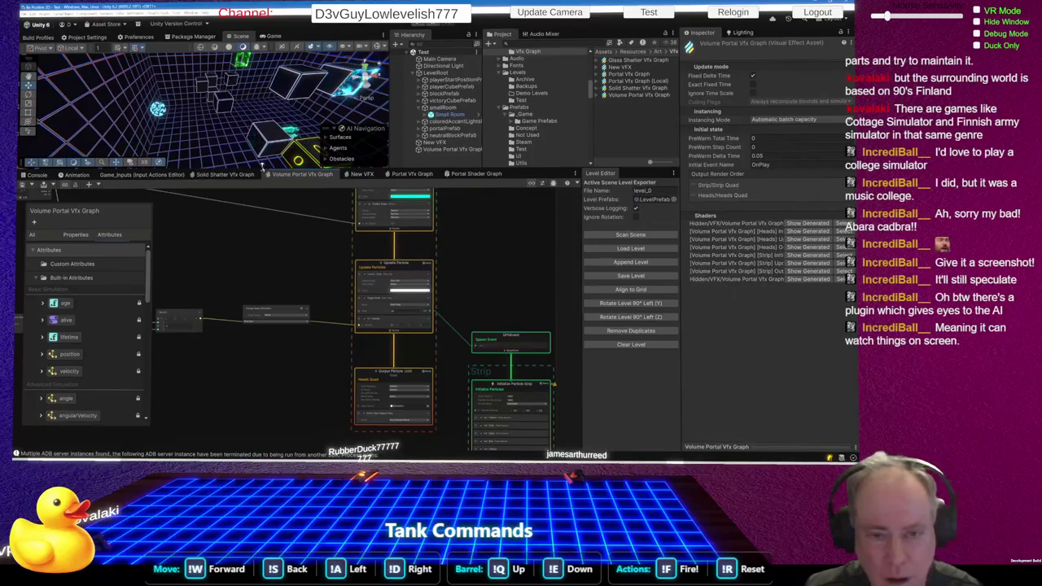
{"action": "mouse_move", "coordinate": [297, 128]}
{"action": "left_mouse_down"}
{"action": "mouse_move", "coordinate": [287, 161]}
{"action": "mouse_move", "coordinate": [238, 196]}
{"action": "left_mouse_up"}
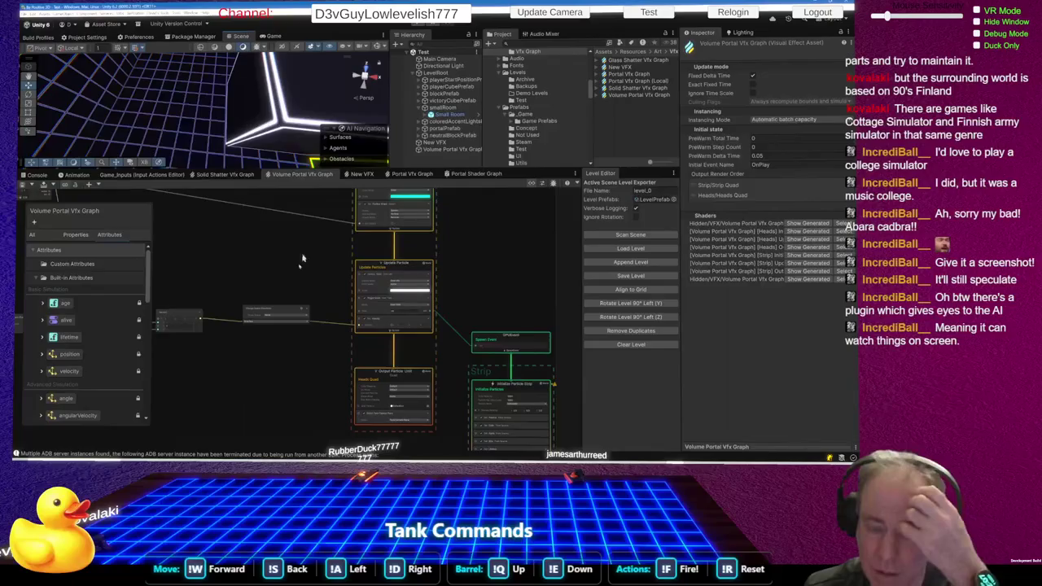
- Set the Target Space of the Change Space node after Get Position to None
{"action": "scroll", "coordinate": [464, 297], "scroll_direction": "down", "scroll_amount": 5}
{"action": "scroll", "coordinate": [274, 283], "scroll_direction": "up", "scroll_amount": 5}
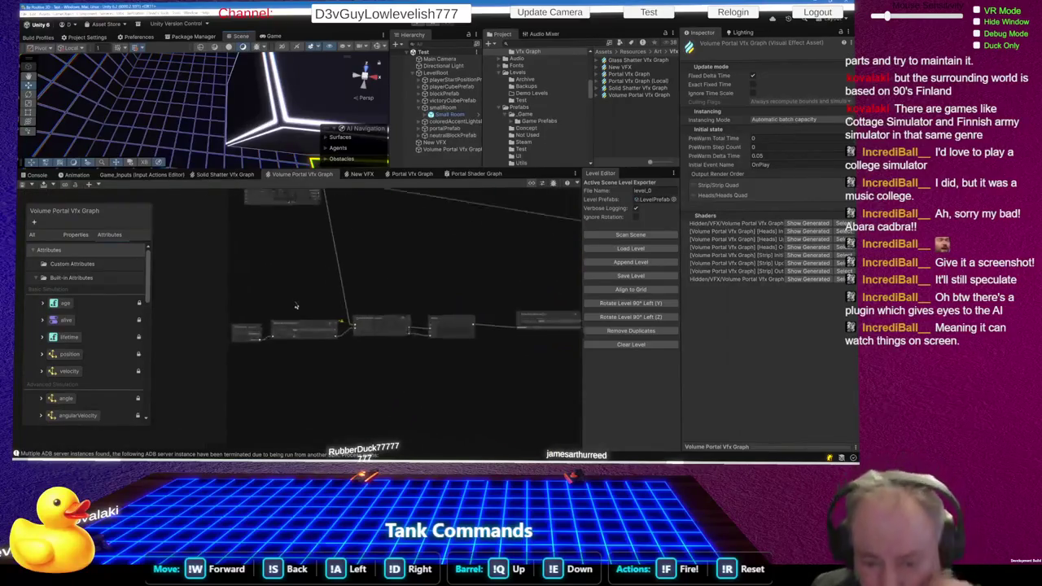
{"action": "scroll", "coordinate": [298, 254], "scroll_direction": "up", "scroll_amount": 2}
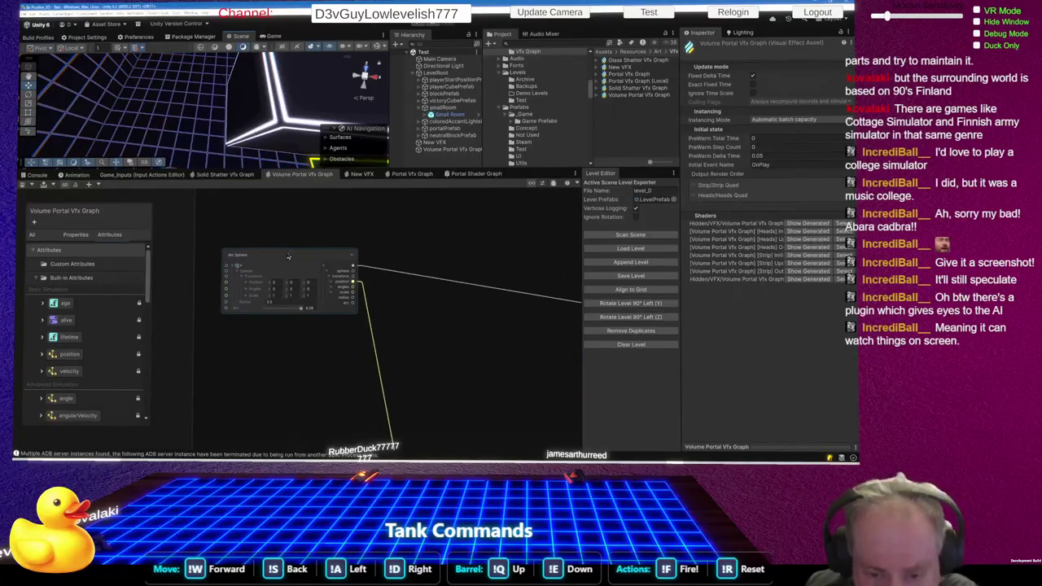
{"action": "scroll", "coordinate": [287, 256], "scroll_direction": "down", "scroll_amount": 3}
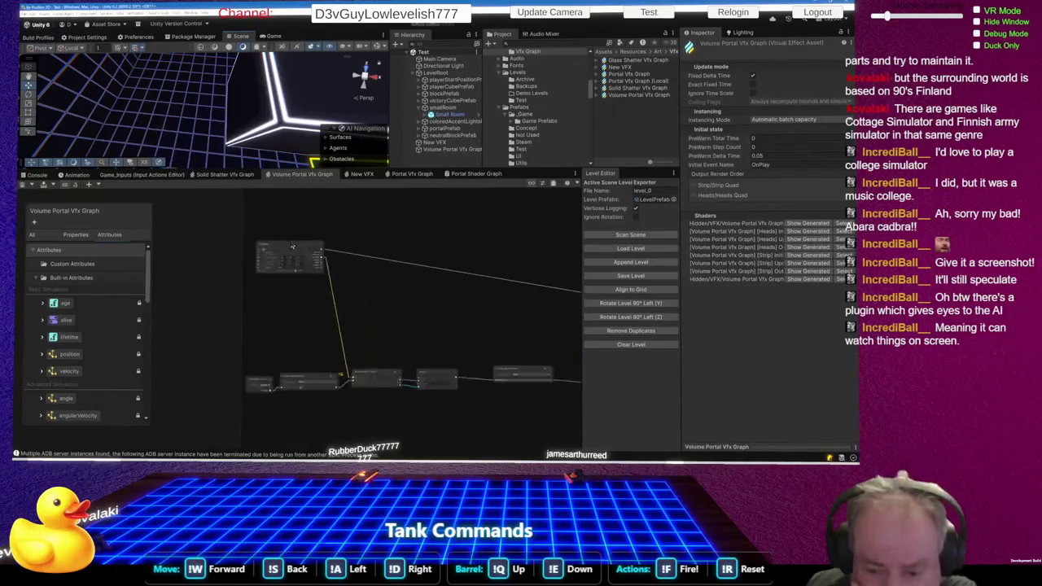
{"action": "scroll", "coordinate": [455, 323], "scroll_direction": "up", "scroll_amount": 2}
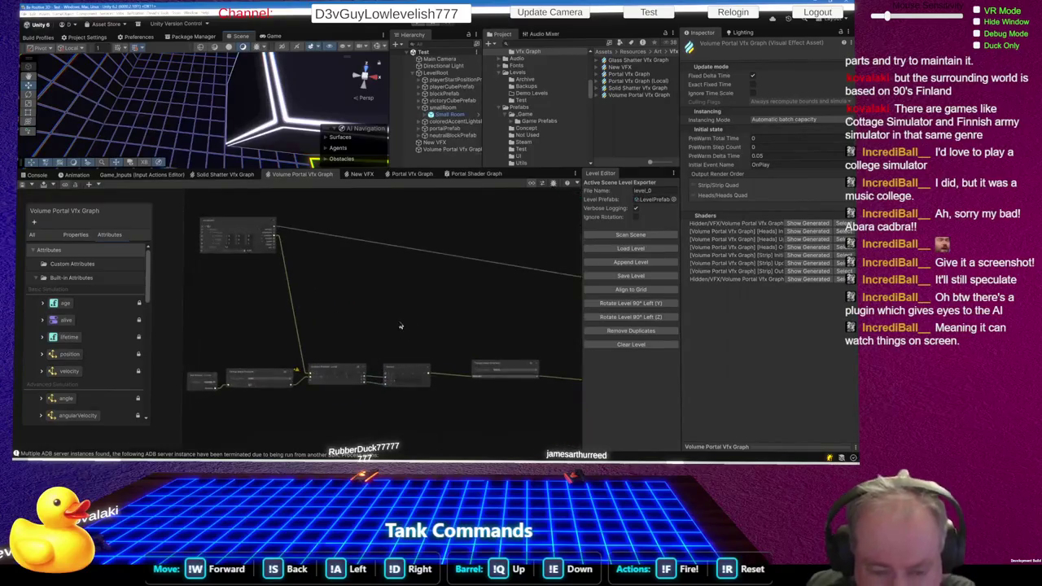
{"action": "scroll", "coordinate": [482, 338], "scroll_direction": "down", "scroll_amount": 2}
{"action": "scroll", "coordinate": [243, 398], "scroll_direction": "up", "scroll_amount": 4}
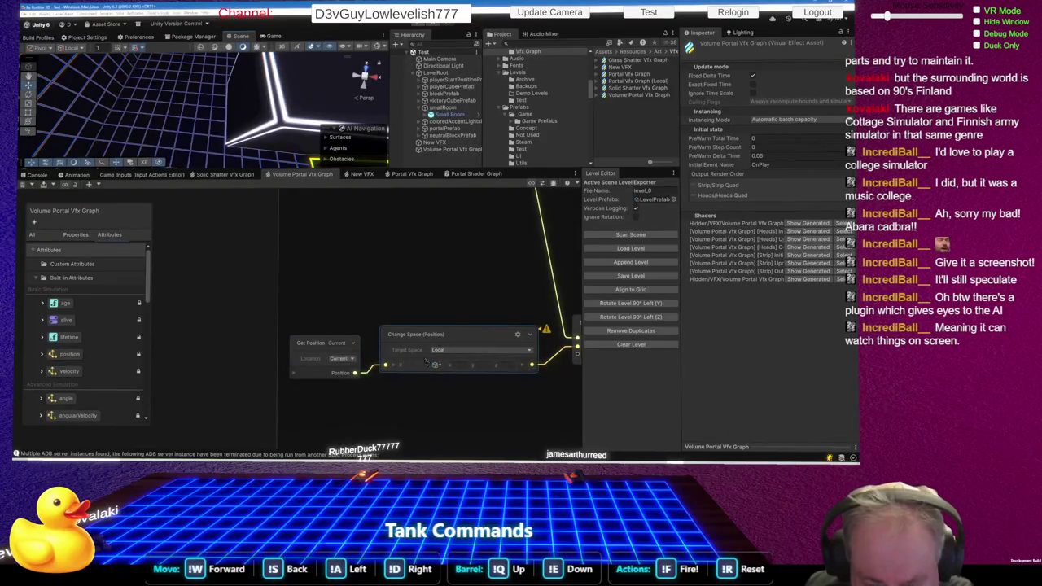
{"action": "scroll", "coordinate": [327, 376], "scroll_direction": "down", "scroll_amount": 2}
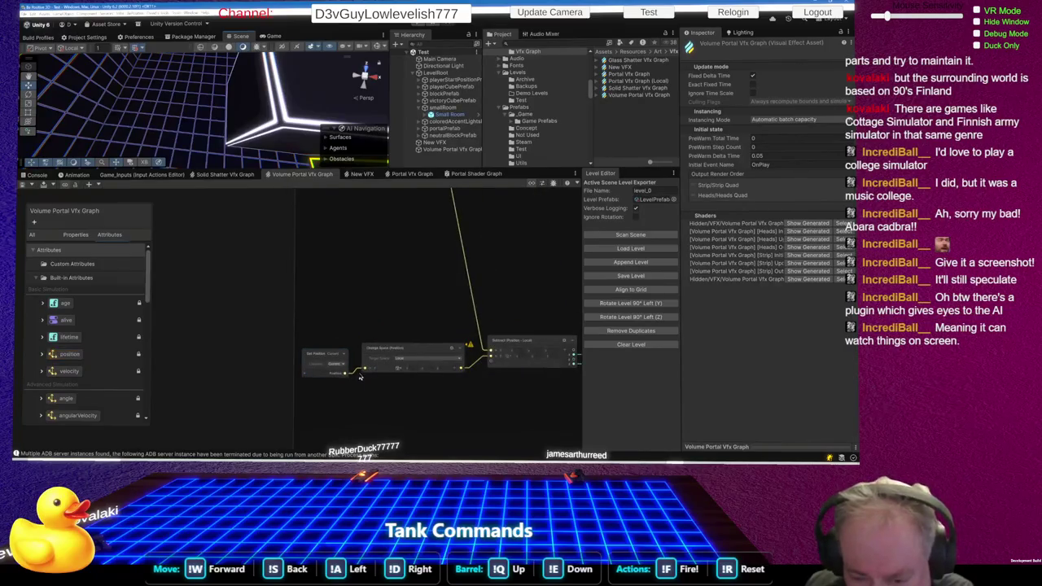
{"action": "scroll", "coordinate": [321, 358], "scroll_direction": "down", "scroll_amount": 2}
{"action": "scroll", "coordinate": [395, 358], "scroll_direction": "up", "scroll_amount": 3}
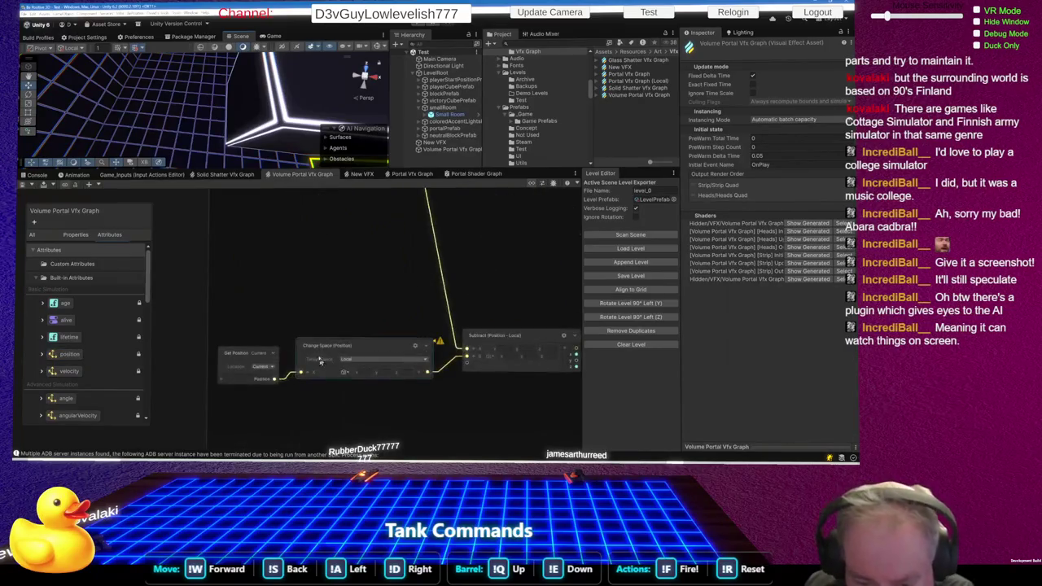
{"action": "scroll", "coordinate": [383, 346], "scroll_direction": "down", "scroll_amount": 2}
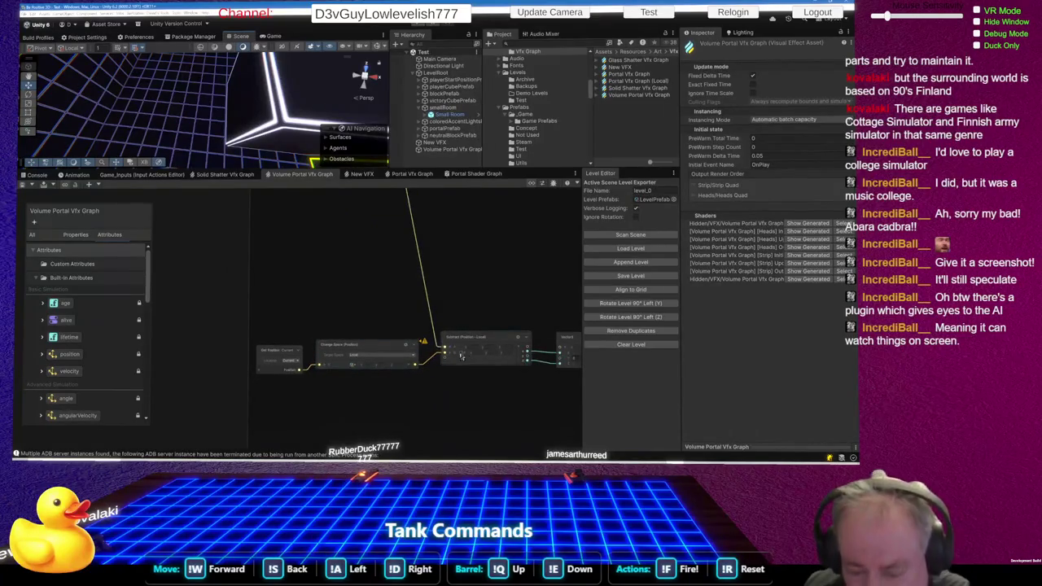
{"action": "left_click", "coordinate": [392, 358]}
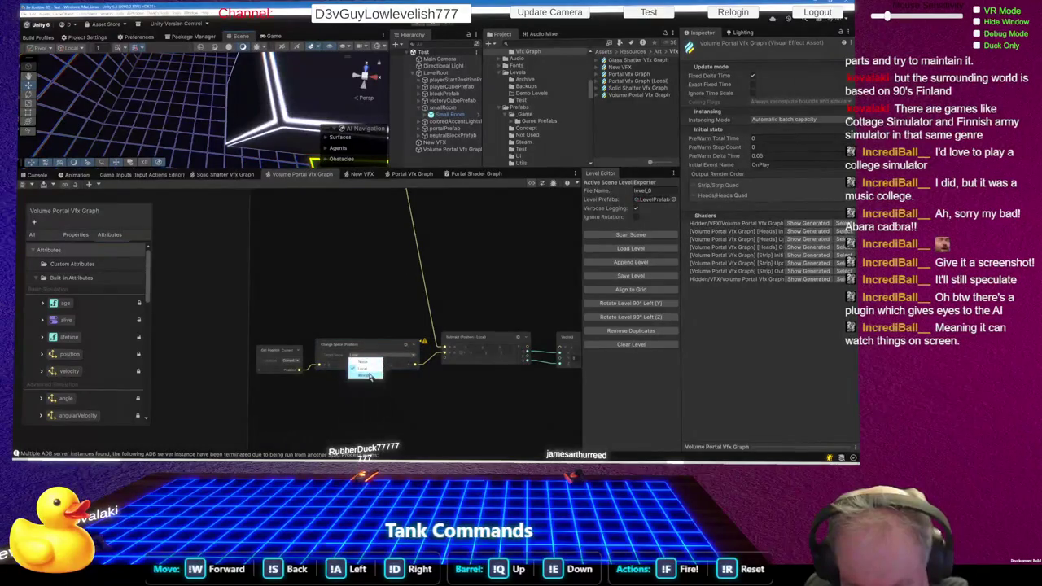
{"action": "left_click", "coordinate": [369, 376]}
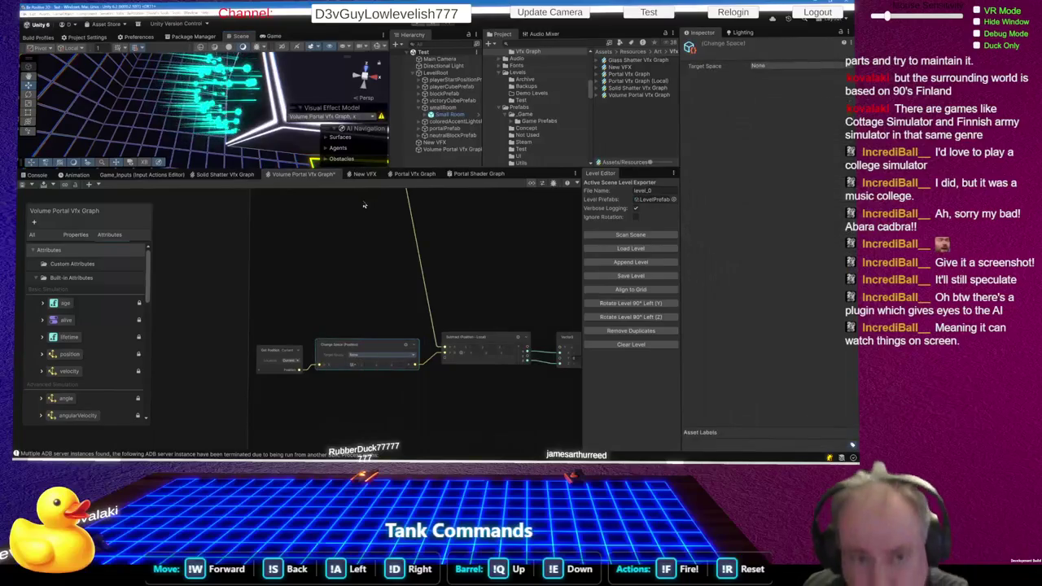
- Move that Change Space node up near the Arc Sphere node
{"action": "left_click_drag", "start_coordinate": [226, 116], "coordinate": [233, 115]}
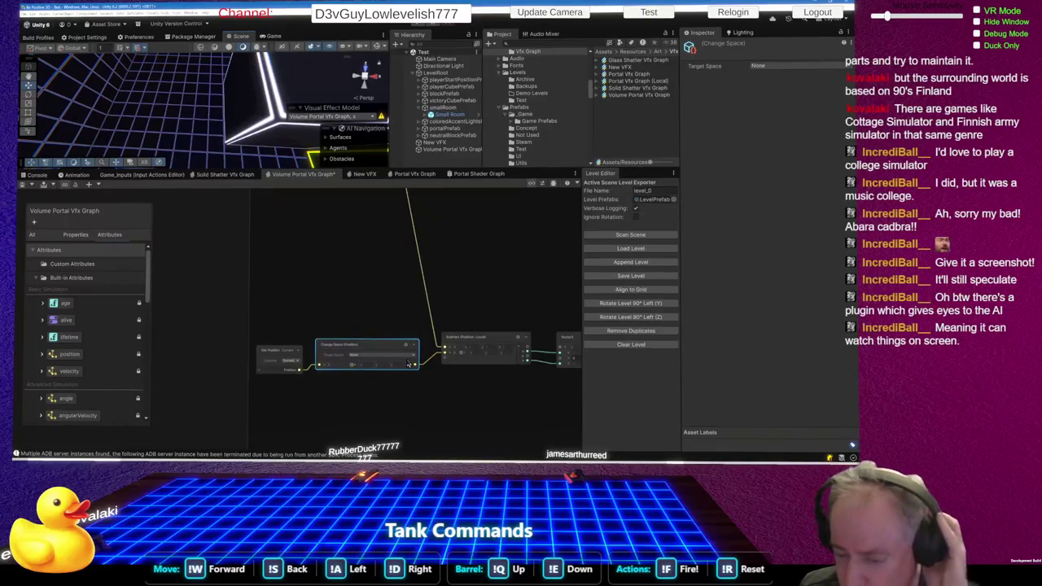
{"action": "scroll", "coordinate": [384, 362], "scroll_direction": "down", "scroll_amount": 4}
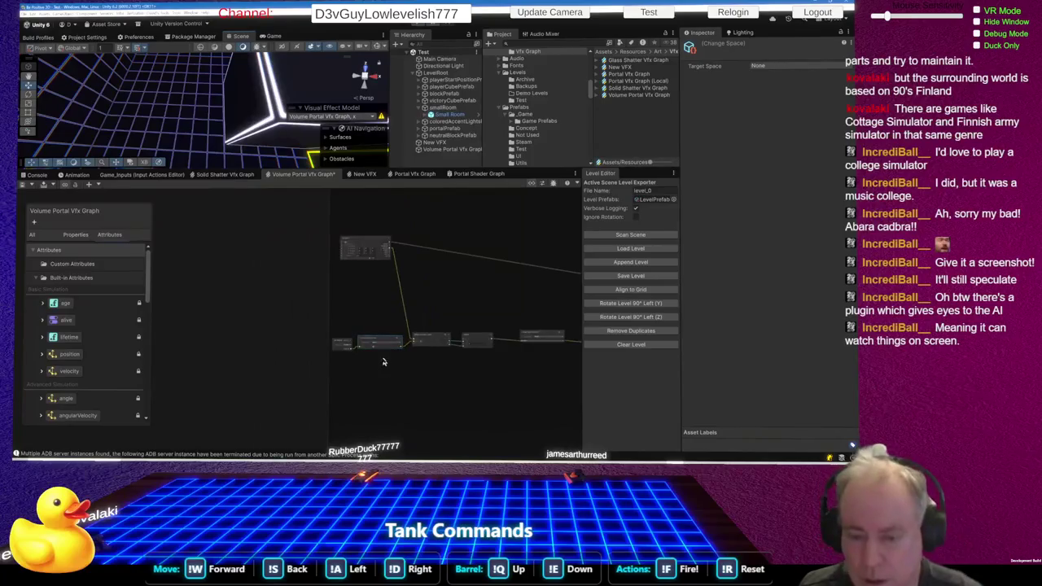
{"action": "scroll", "coordinate": [394, 372], "scroll_direction": "up", "scroll_amount": 3}
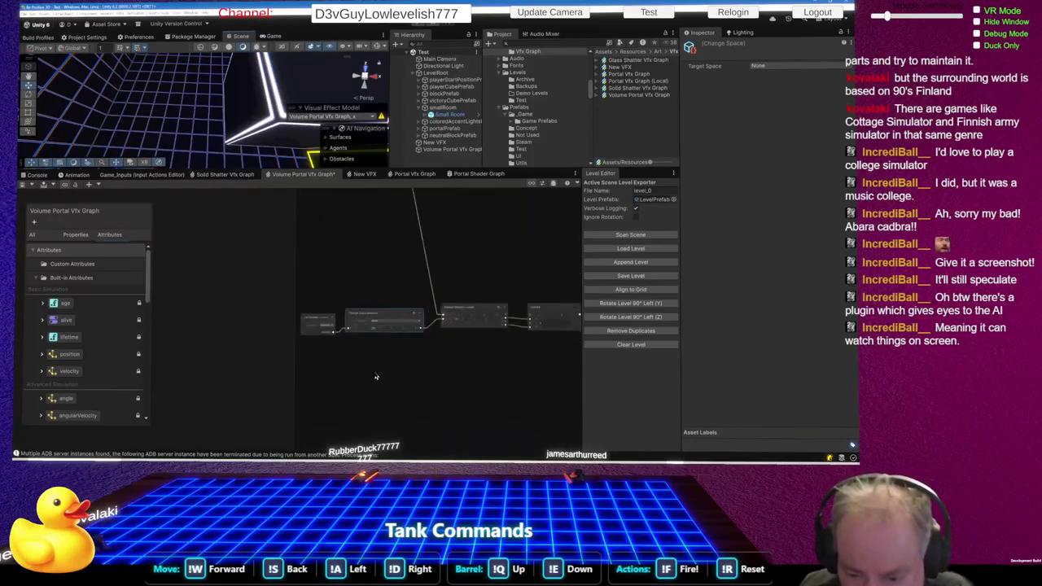
{"action": "mouse_move", "coordinate": [396, 313]}
{"action": "left_mouse_down"}
{"action": "mouse_move", "coordinate": [403, 272]}
{"action": "mouse_move", "coordinate": [445, 213]}
{"action": "mouse_move", "coordinate": [448, 290]}
{"action": "mouse_move", "coordinate": [423, 292]}
{"action": "mouse_move", "coordinate": [430, 308]}
{"action": "left_mouse_up"}
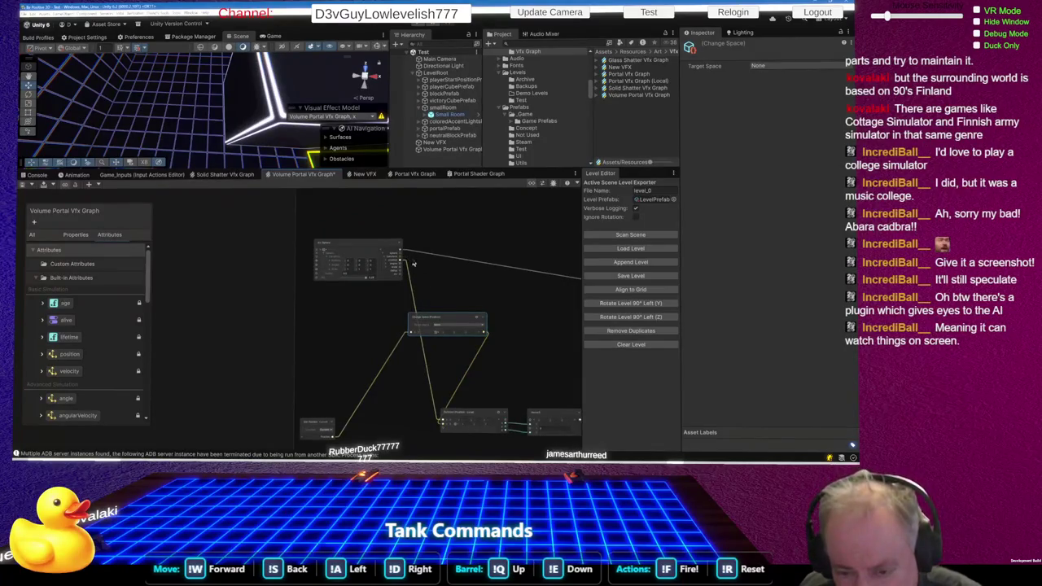
- Connect the Arc Sphere output into Change Space and set its Target Space to World
{"action": "left_click_drag", "start_coordinate": [407, 263], "coordinate": [412, 335]}
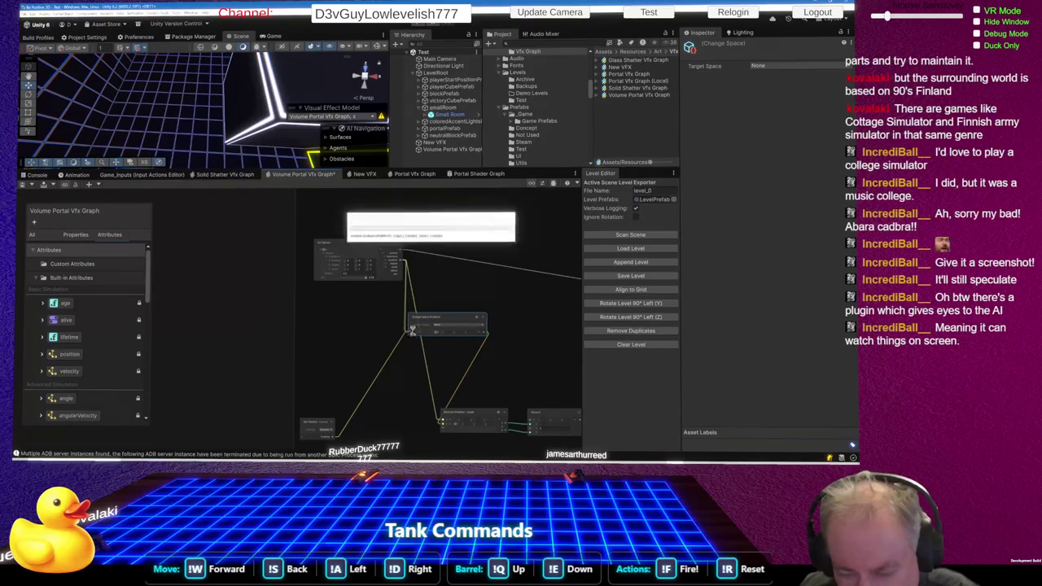
{"action": "left_click", "coordinate": [455, 332]}
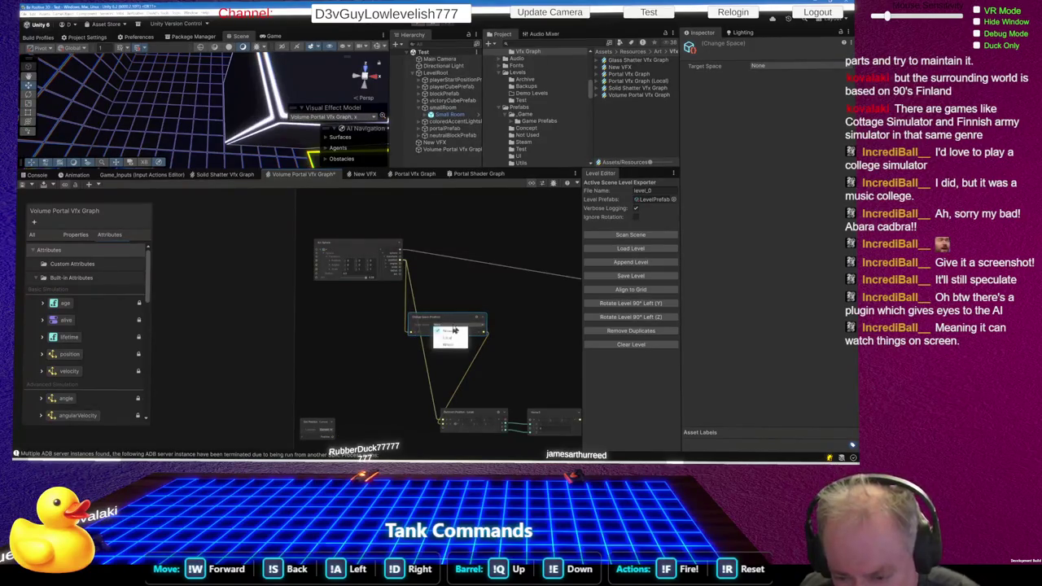
{"action": "left_click", "coordinate": [451, 345]}
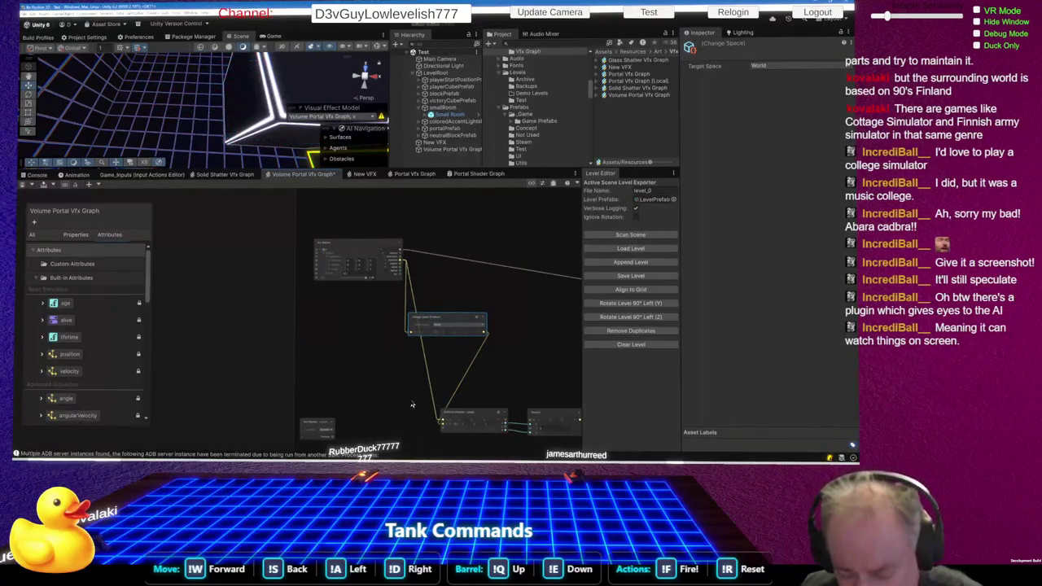
- Rearrange the Get Position, Subtract and Change Space nodes, with Get Position feeding Subtract directly
{"action": "left_click", "coordinate": [328, 425]}
{"action": "mouse_move", "coordinate": [325, 425]}
{"action": "left_mouse_down"}
{"action": "mouse_move", "coordinate": [384, 398]}
{"action": "mouse_move", "coordinate": [444, 400]}
{"action": "left_mouse_up"}
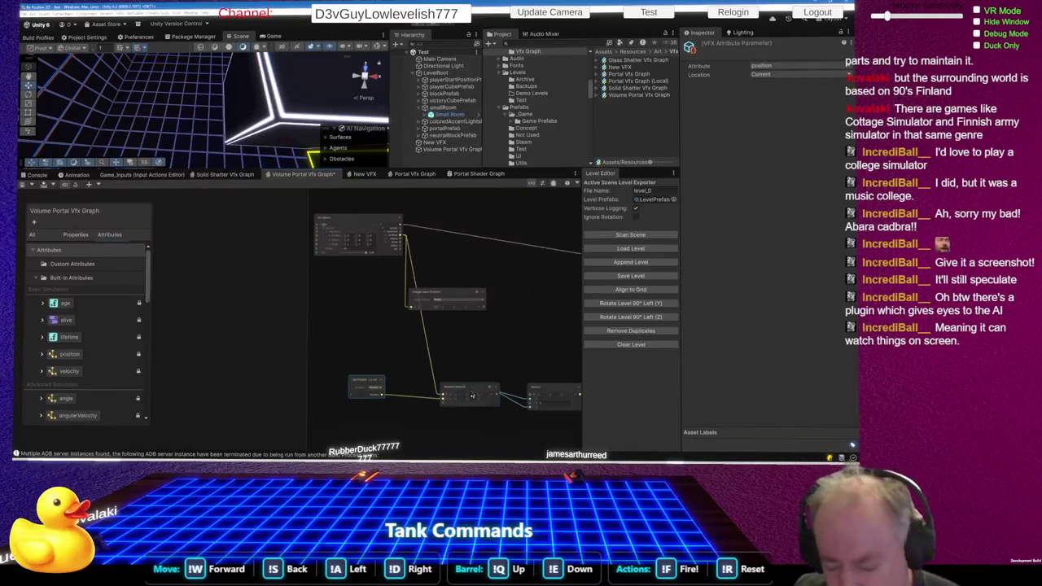
{"action": "left_click_drag", "start_coordinate": [475, 394], "coordinate": [457, 386]}
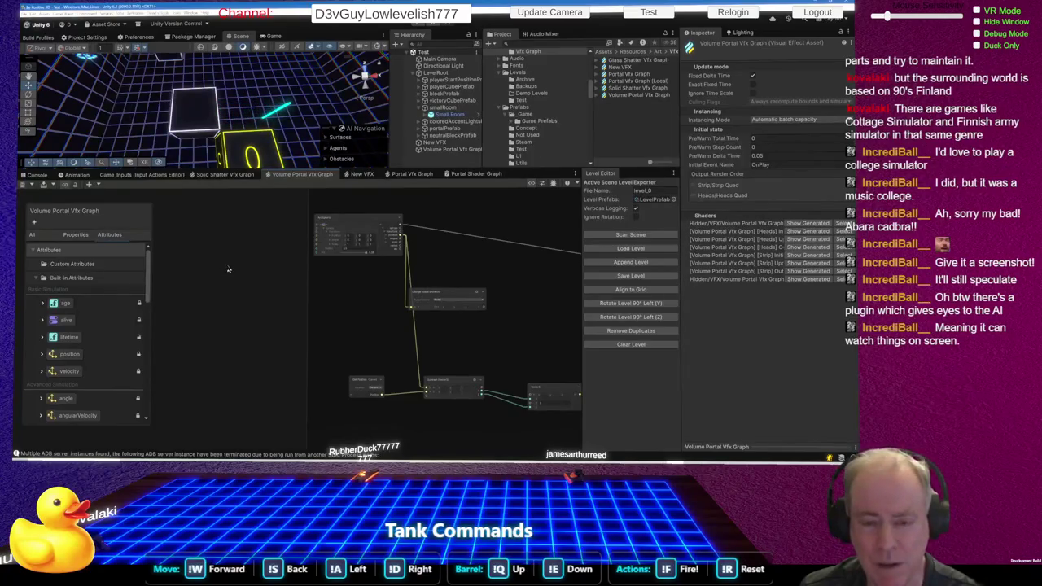
{"action": "right_click", "coordinate": [371, 335]}
{"action": "left_click", "coordinate": [500, 347]}
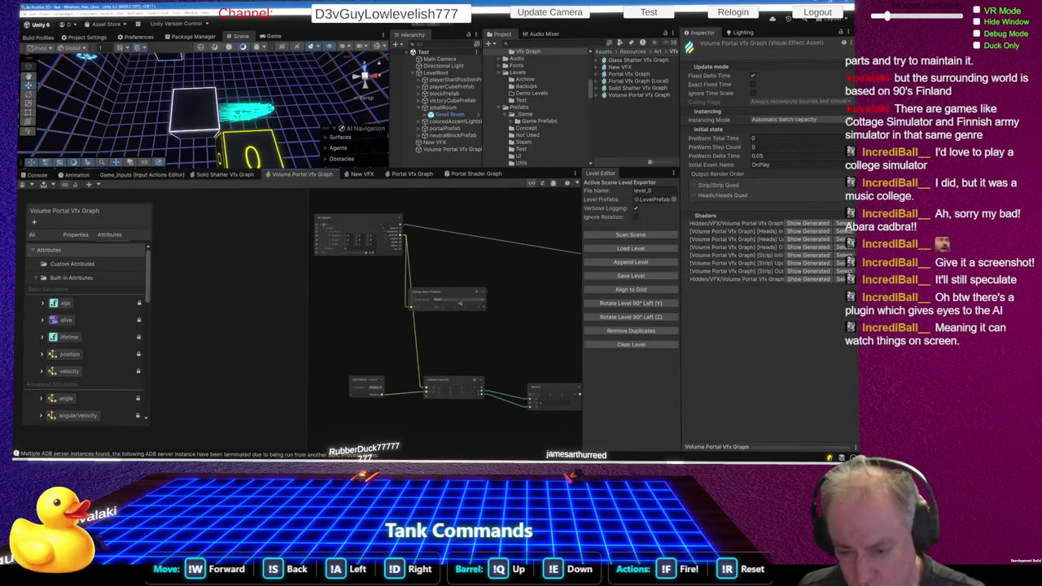
{"action": "mouse_move", "coordinate": [455, 298]}
{"action": "left_mouse_down"}
{"action": "mouse_move", "coordinate": [395, 316]}
{"action": "mouse_move", "coordinate": [399, 300]}
{"action": "mouse_move", "coordinate": [392, 322]}
{"action": "mouse_move", "coordinate": [424, 389]}
{"action": "left_mouse_up"}
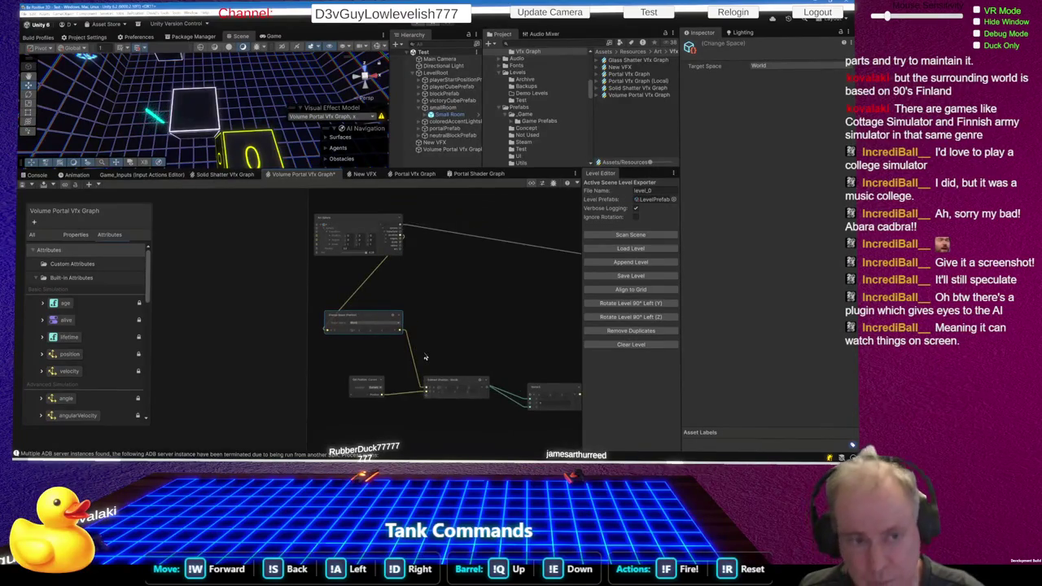
{"action": "mouse_move", "coordinate": [140, 160]}
{"action": "left_mouse_down"}
{"action": "mouse_move", "coordinate": [133, 145]}
{"action": "mouse_move", "coordinate": [154, 106]}
{"action": "left_mouse_up"}
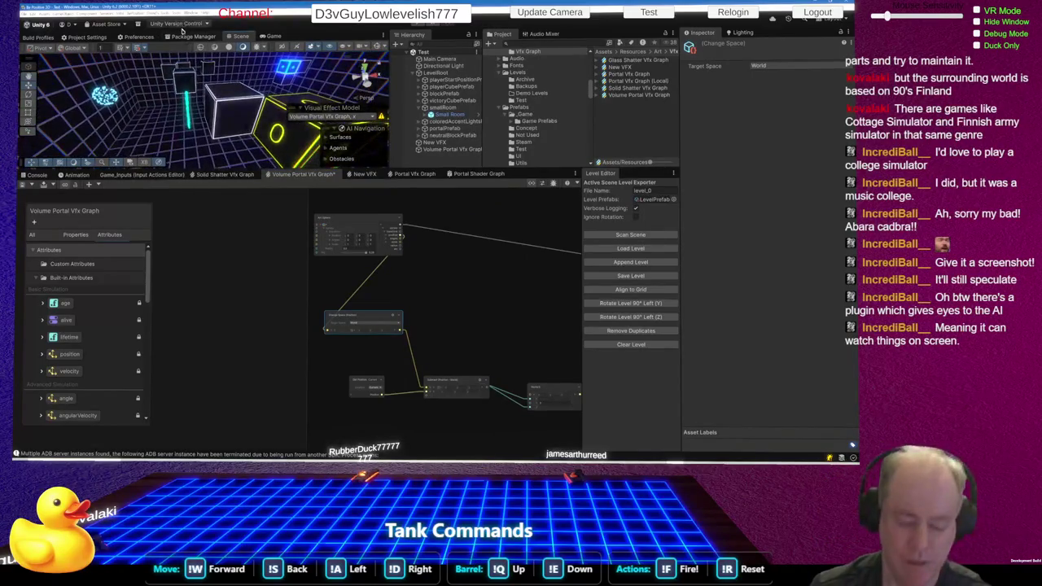
{"action": "left_click", "coordinate": [222, 239]}
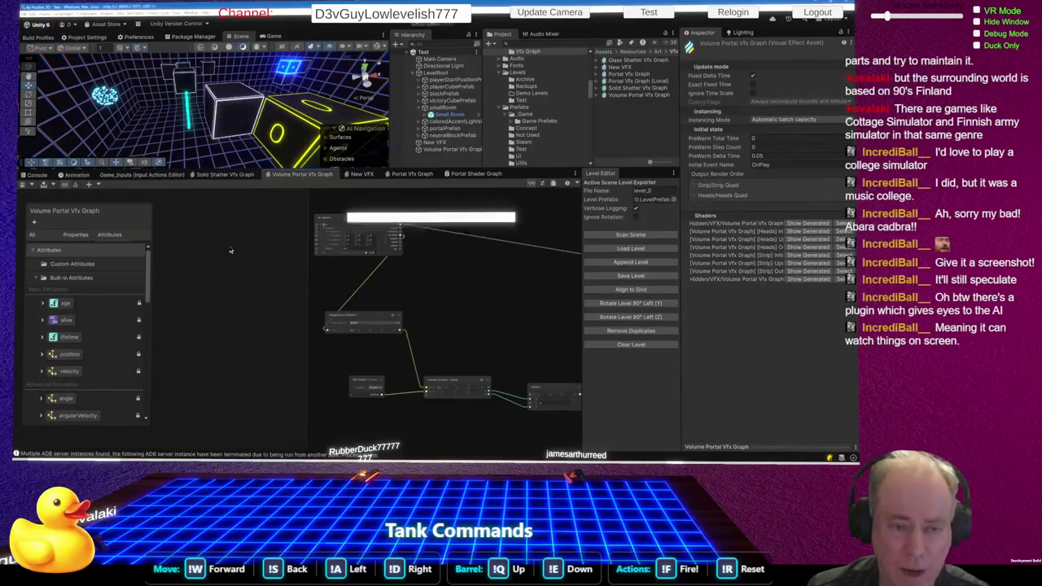
- Nudge the inline operator node up-left and move Change Space up-right beside Update Particle
{"action": "left_click_drag", "start_coordinate": [196, 138], "coordinate": [183, 167]}
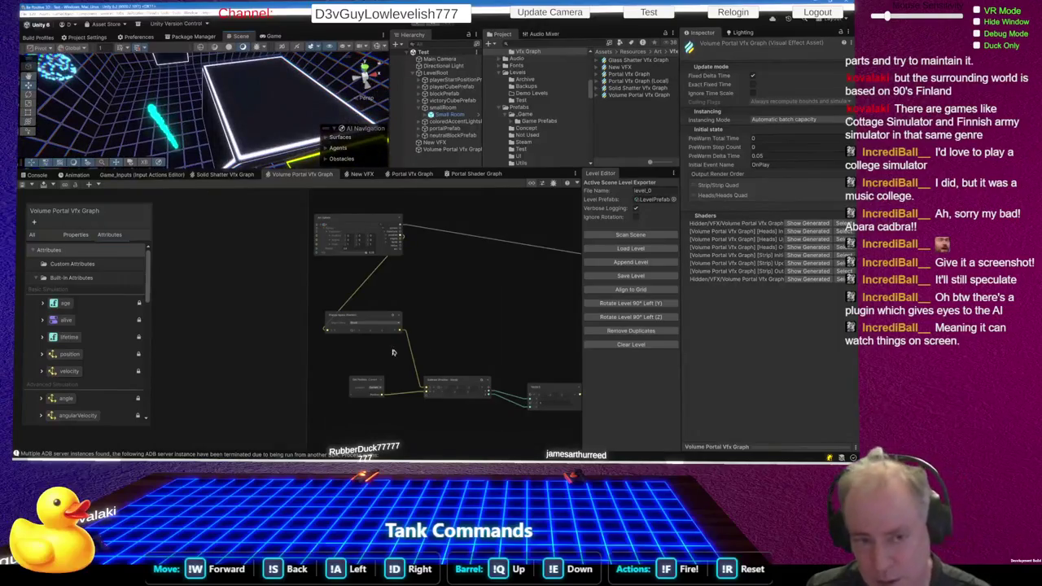
{"action": "scroll", "coordinate": [351, 350], "scroll_direction": "down", "scroll_amount": 4}
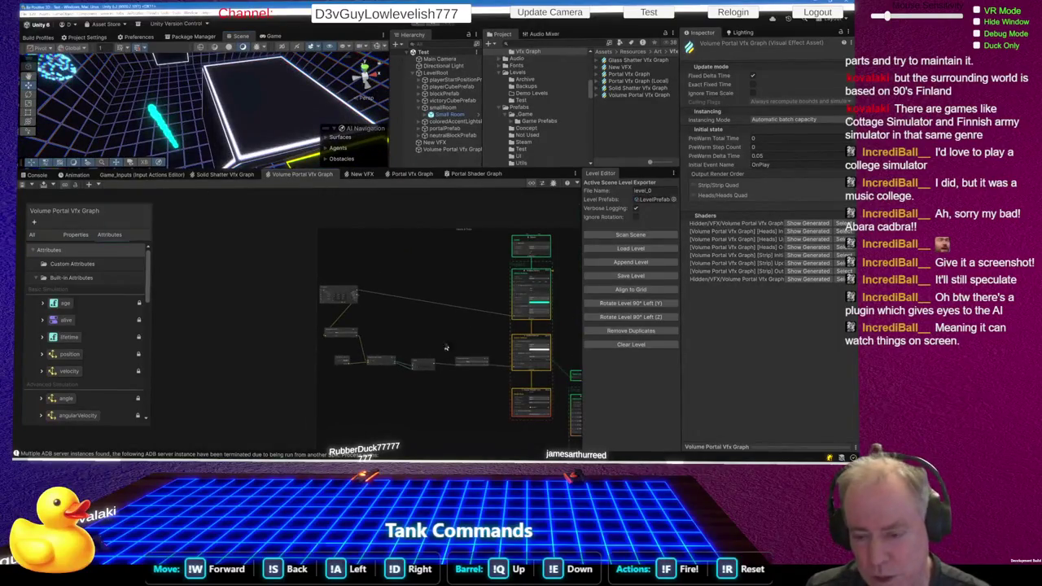
{"action": "right_click", "coordinate": [396, 316]}
{"action": "left_click", "coordinate": [466, 420]}
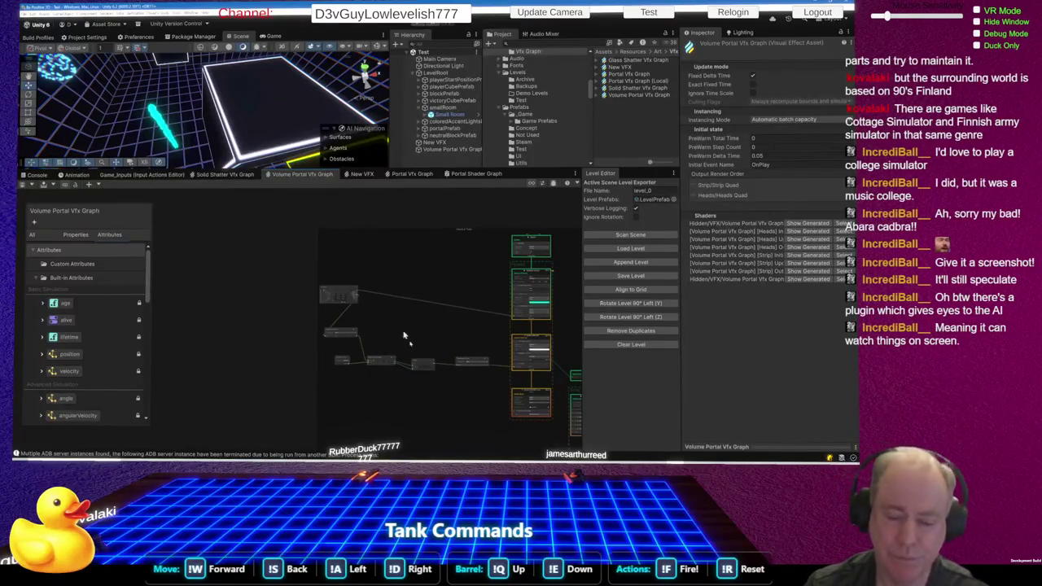
{"action": "right_click", "coordinate": [457, 325]}
{"action": "left_click", "coordinate": [440, 424]}
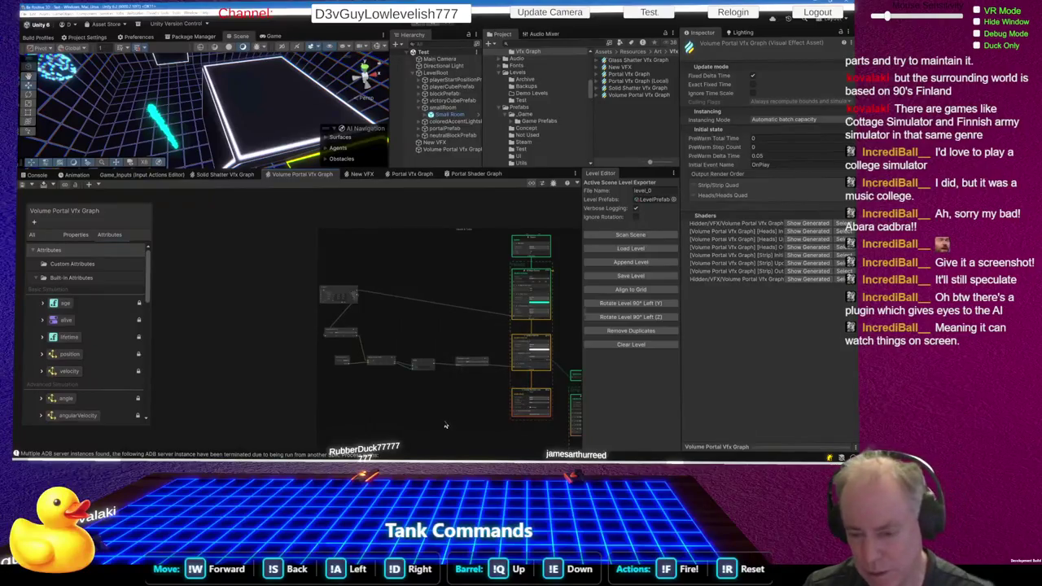
{"action": "right_click", "coordinate": [472, 424]}
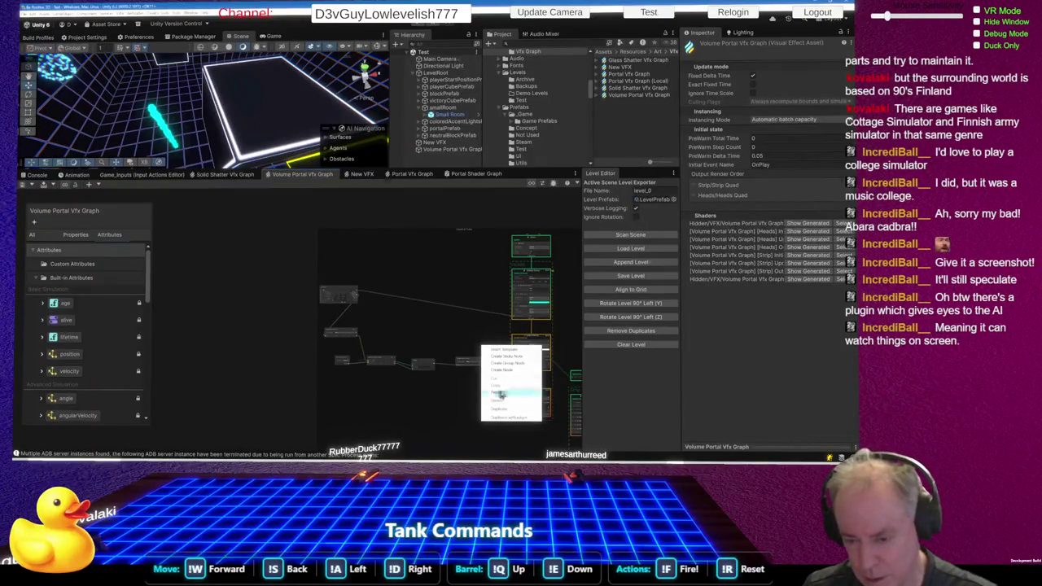
{"action": "scroll", "coordinate": [506, 394], "scroll_direction": "up", "scroll_amount": 2}
{"action": "scroll", "coordinate": [506, 393], "scroll_direction": "up", "scroll_amount": 3}
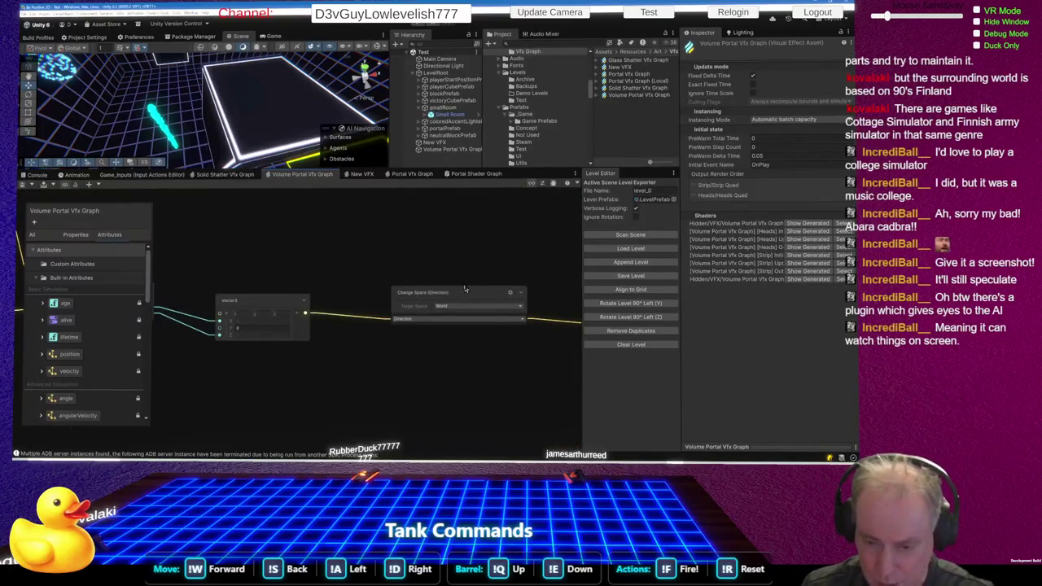
{"action": "scroll", "coordinate": [361, 328], "scroll_direction": "up", "scroll_amount": 2}
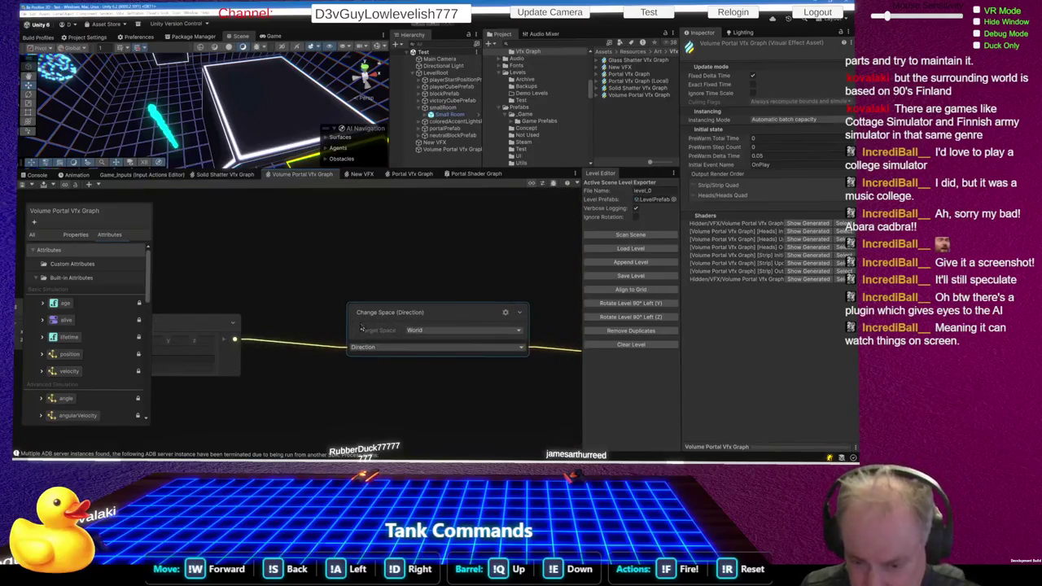
{"action": "scroll", "coordinate": [361, 320], "scroll_direction": "down", "scroll_amount": 5}
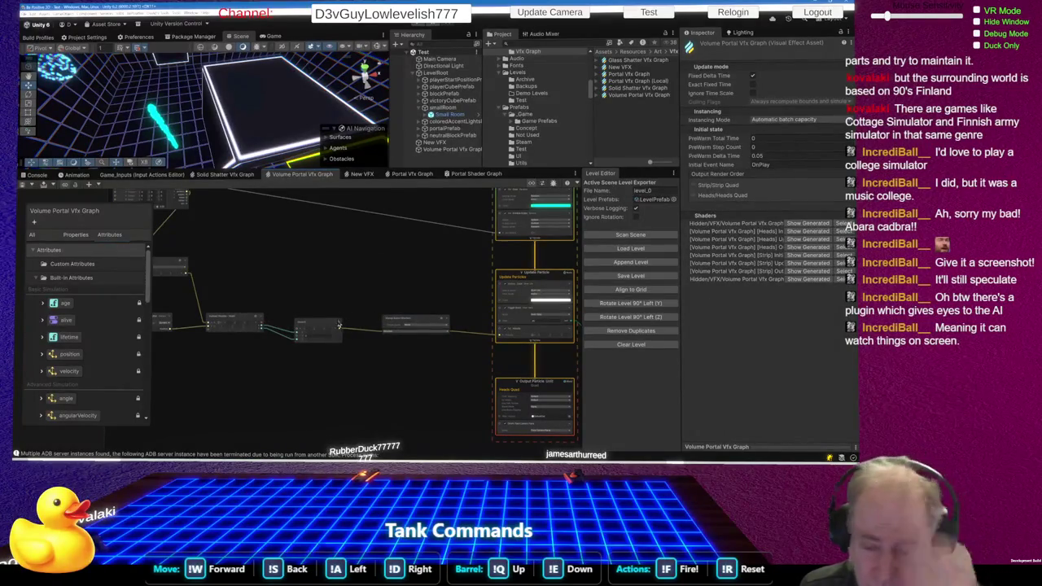
{"action": "left_click_drag", "start_coordinate": [324, 329], "coordinate": [307, 320]}
{"action": "mouse_move", "coordinate": [416, 323]}
{"action": "left_mouse_down"}
{"action": "mouse_move", "coordinate": [420, 383]}
{"action": "mouse_move", "coordinate": [446, 263]}
{"action": "mouse_move", "coordinate": [446, 285]}
{"action": "left_mouse_up"}
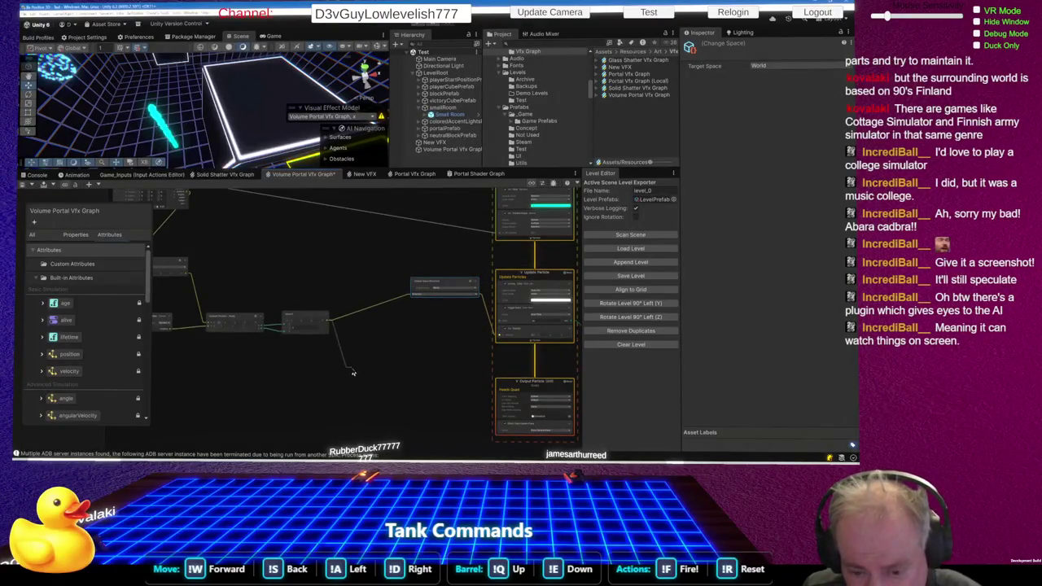
- Add a Cross Product node below Change Space and position it
{"action": "key", "text": "space"}
{"action": "type", "text": "cro"}
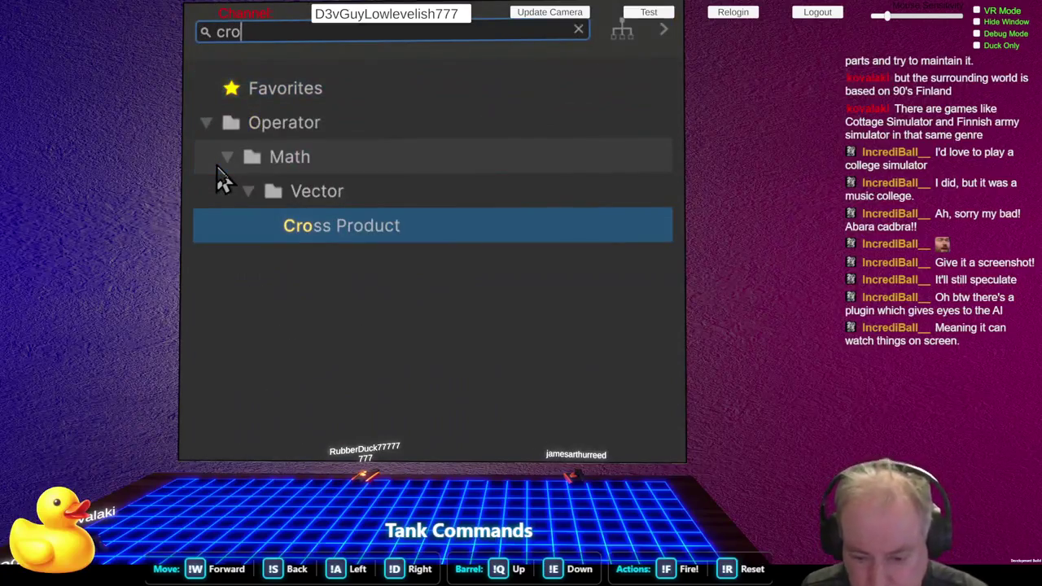
{"action": "key", "text": "Return"}
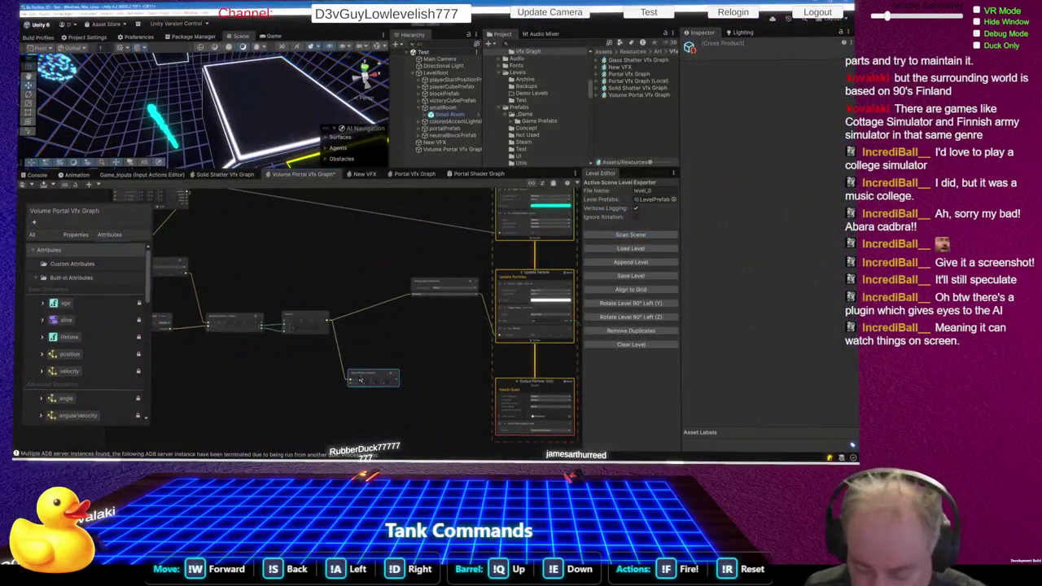
{"action": "left_click_drag", "start_coordinate": [374, 371], "coordinate": [396, 346]}
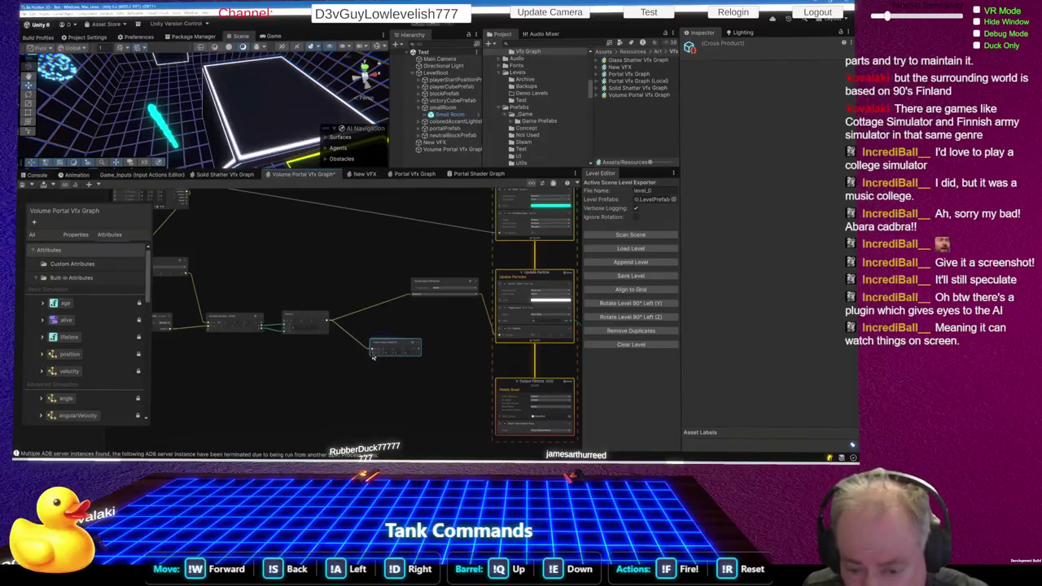
- Add a Vector3 node to feed the Cross Product's B input
{"action": "key", "text": "space"}
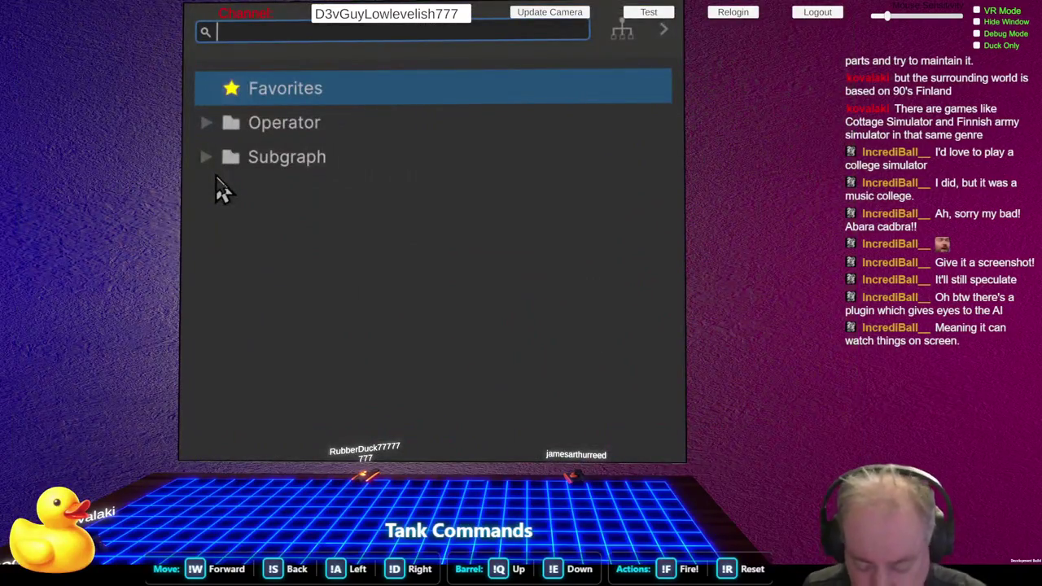
{"action": "type", "text": "vec"}
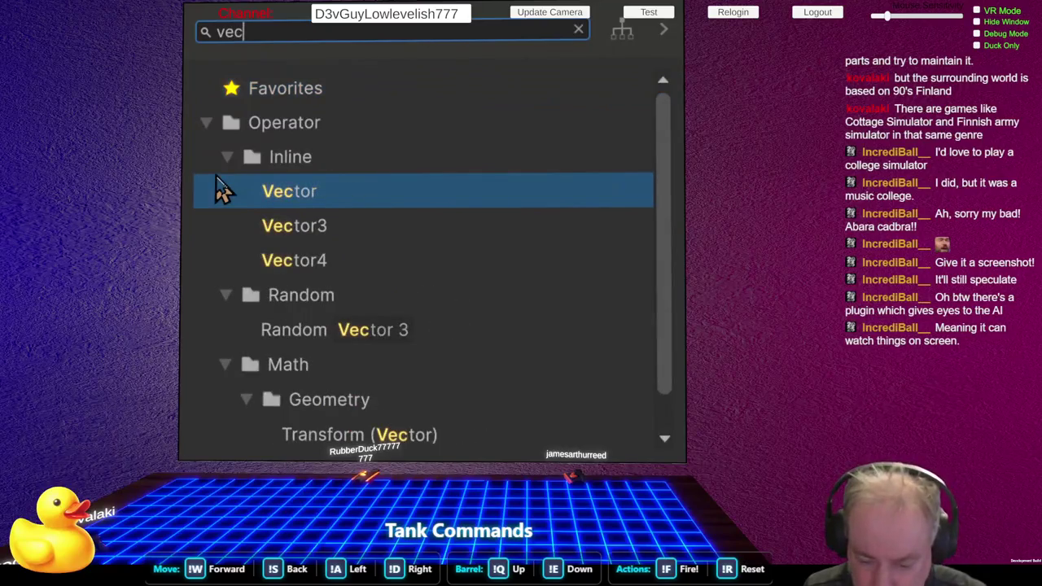
{"action": "left_click", "coordinate": [222, 190]}
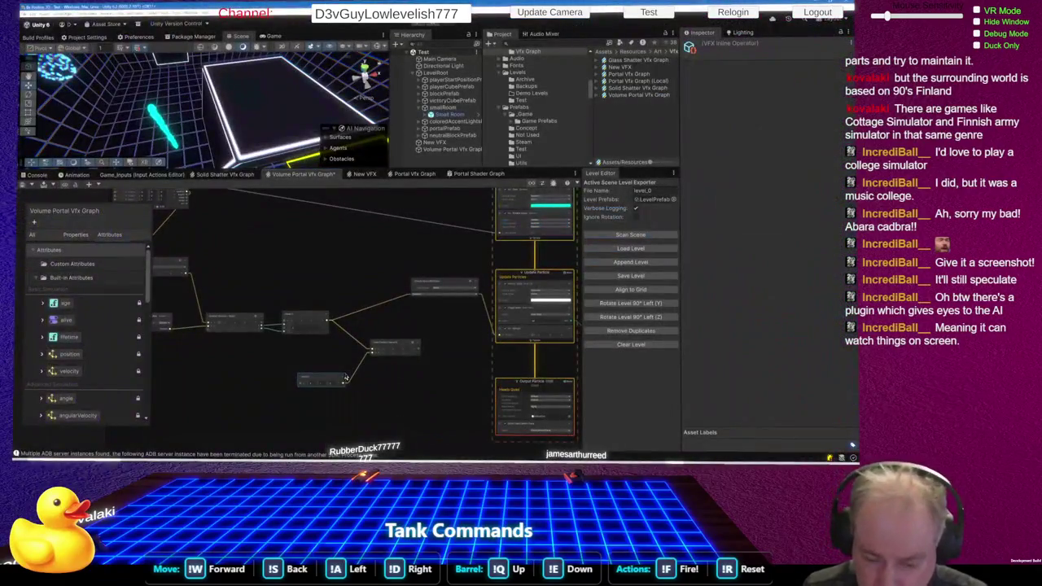
{"action": "scroll", "coordinate": [324, 385], "scroll_direction": "up", "scroll_amount": 5}
- Set the Vector3 y value to 1 and connect Cross Product's output to Change Space
{"action": "left_click", "coordinate": [312, 379]}
{"action": "type", "text": "1"}
{"action": "left_click", "coordinate": [310, 381]}
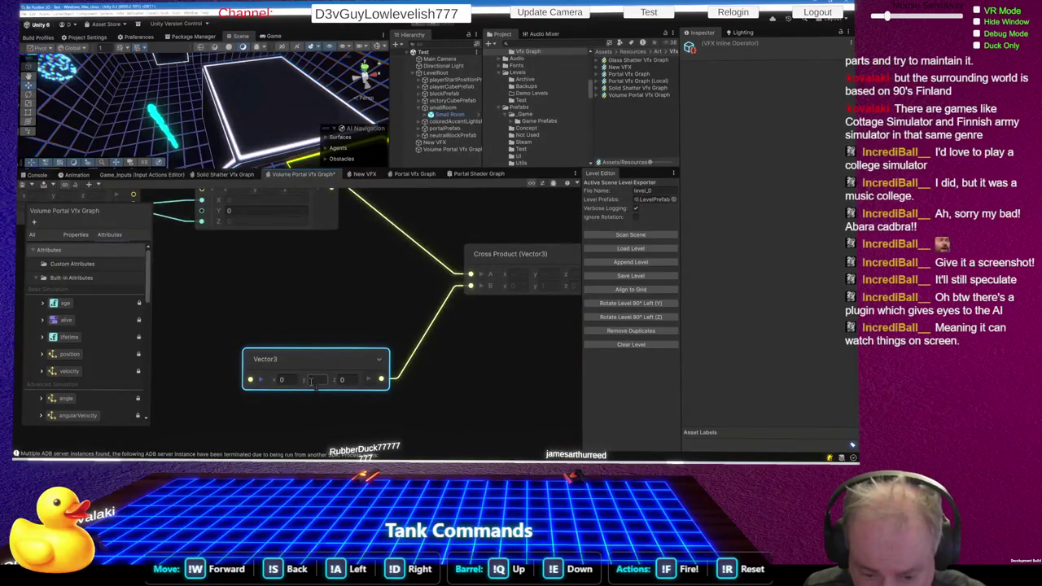
{"action": "scroll", "coordinate": [310, 380], "scroll_direction": "down", "scroll_amount": 5}
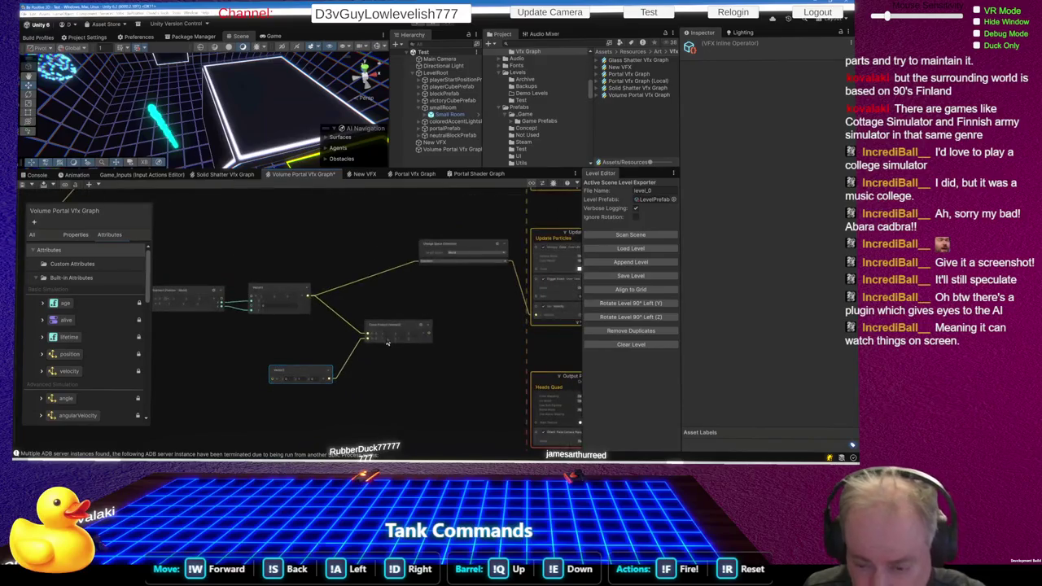
{"action": "mouse_move", "coordinate": [431, 333]}
{"action": "left_mouse_down"}
{"action": "mouse_move", "coordinate": [435, 295]}
{"action": "mouse_move", "coordinate": [420, 262]}
{"action": "left_mouse_up"}
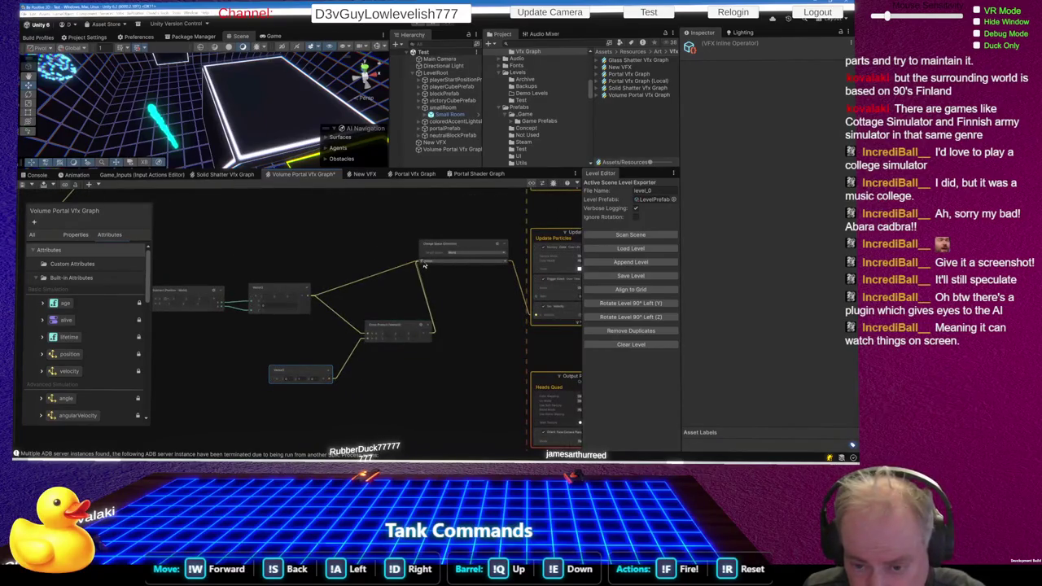
- Save the Volume Portal graph and orbit the Scene view to inspect the cyan particles
{"action": "left_click_drag", "start_coordinate": [106, 122], "coordinate": [78, 135]}
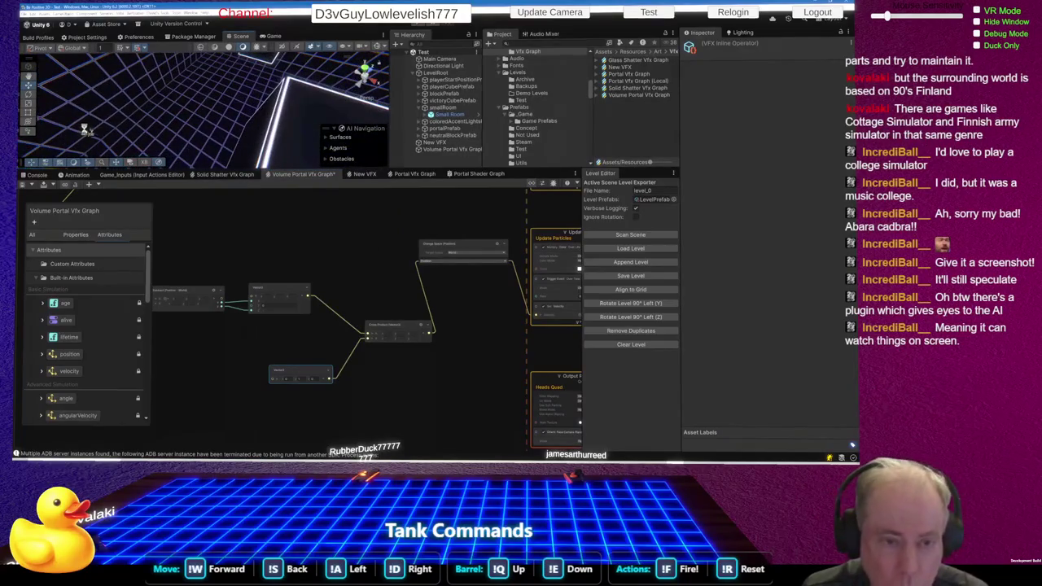
{"action": "key", "text": "ctrl+s"}
{"action": "mouse_move", "coordinate": [186, 136]}
{"action": "left_mouse_down"}
{"action": "mouse_move", "coordinate": [262, 77]}
{"action": "mouse_move", "coordinate": [295, 75]}
{"action": "left_mouse_up"}
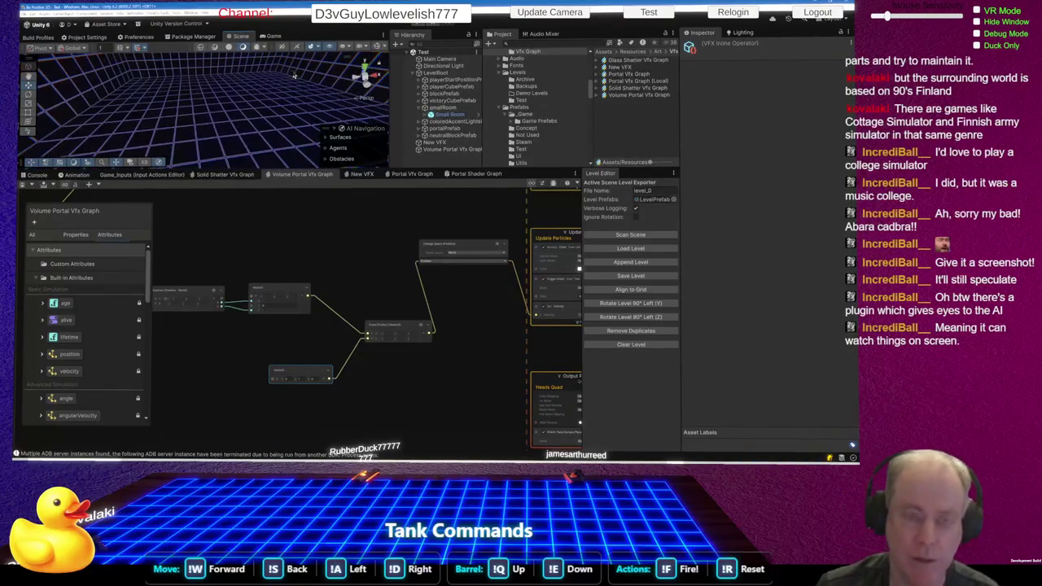
{"action": "left_click_drag", "start_coordinate": [241, 116], "coordinate": [228, 83]}
{"action": "left_click", "coordinate": [268, 235]}
- Enlarge the Scene view downward and orbit the camera around the lone cyan particle trail
{"action": "mouse_move", "coordinate": [194, 160]}
{"action": "left_mouse_down"}
{"action": "mouse_move", "coordinate": [198, 96]}
{"action": "mouse_move", "coordinate": [208, 114]}
{"action": "left_mouse_up"}
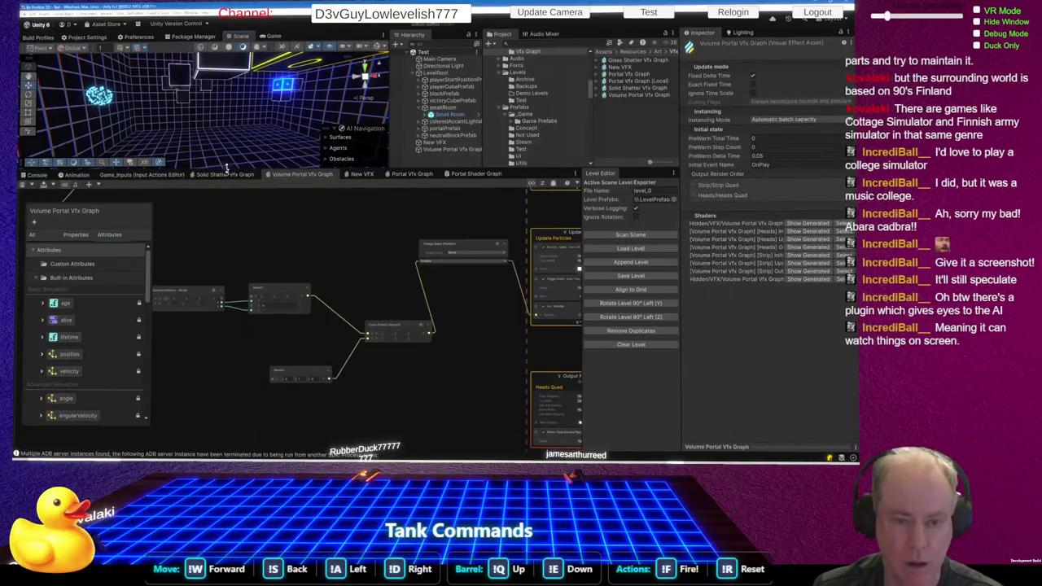
{"action": "left_click_drag", "start_coordinate": [230, 169], "coordinate": [231, 260]}
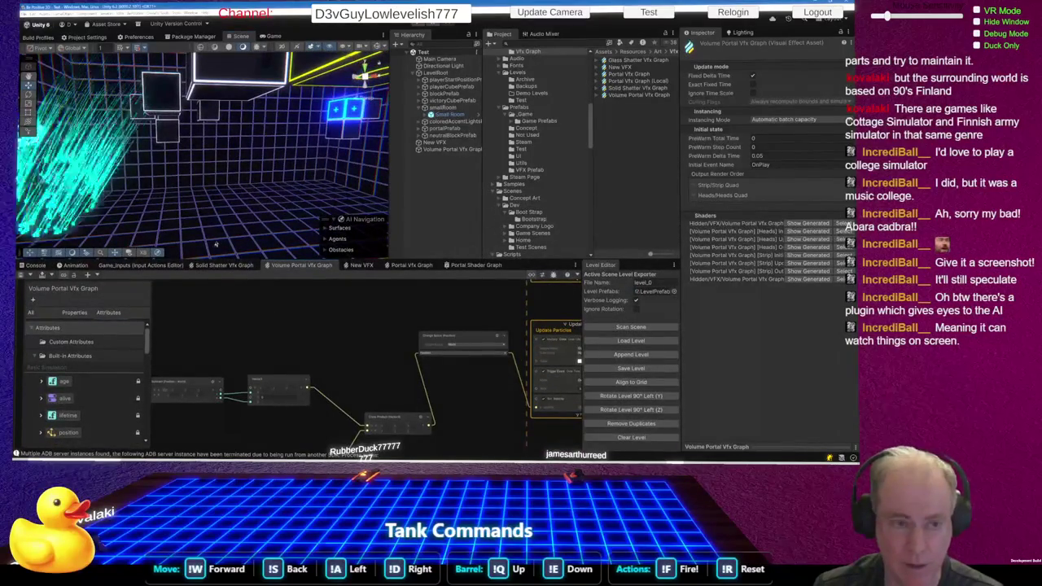
{"action": "mouse_move", "coordinate": [188, 199]}
{"action": "left_mouse_down"}
{"action": "mouse_move", "coordinate": [163, 226]}
{"action": "mouse_move", "coordinate": [200, 248]}
{"action": "left_mouse_up"}
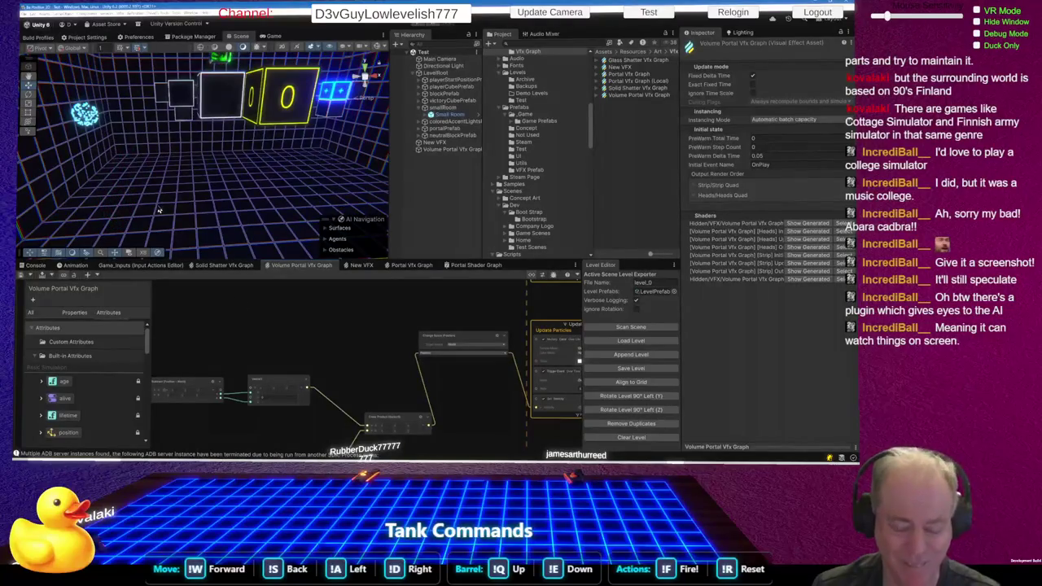
{"action": "left_click_drag", "start_coordinate": [160, 210], "coordinate": [151, 98]}
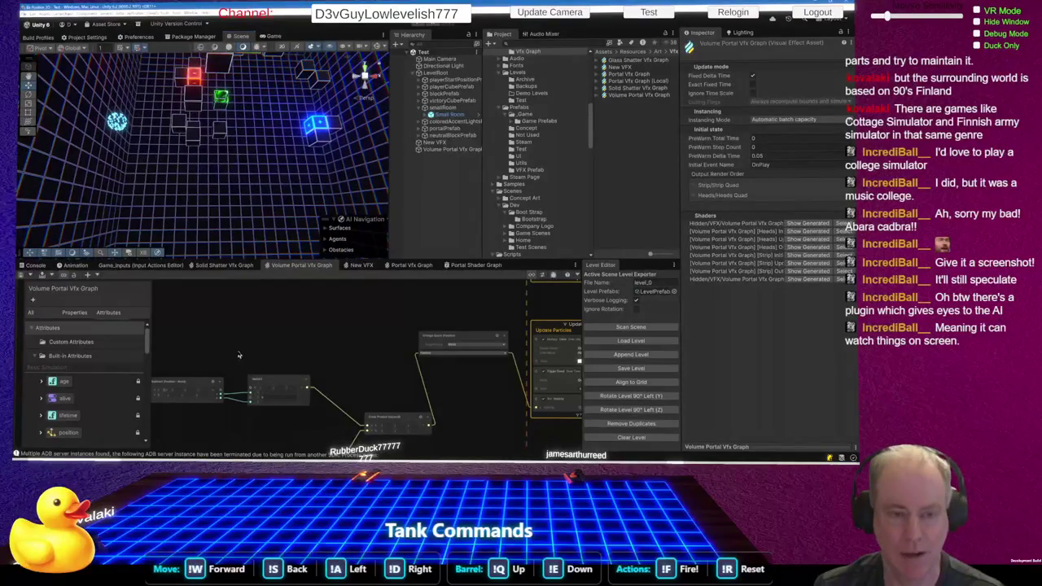
{"action": "mouse_move", "coordinate": [228, 249]}
{"action": "left_mouse_down"}
{"action": "mouse_move", "coordinate": [218, 225]}
{"action": "mouse_move", "coordinate": [214, 360]}
{"action": "mouse_move", "coordinate": [169, 369]}
{"action": "left_mouse_up"}
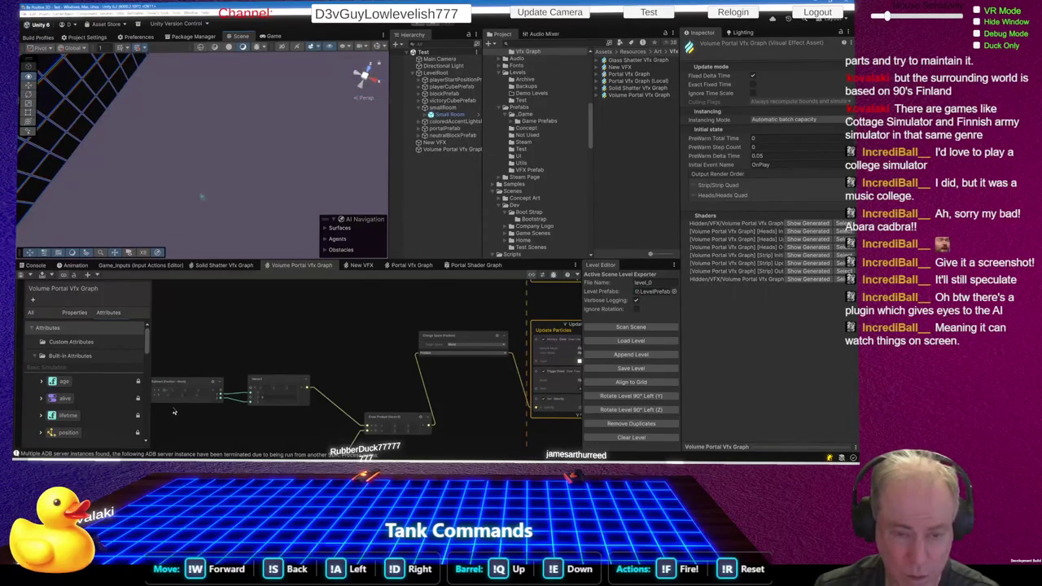
- Drag the World-target Change Space node down about 55 px to align with Cross Product
{"action": "scroll", "coordinate": [366, 370], "scroll_direction": "down", "scroll_amount": 3}
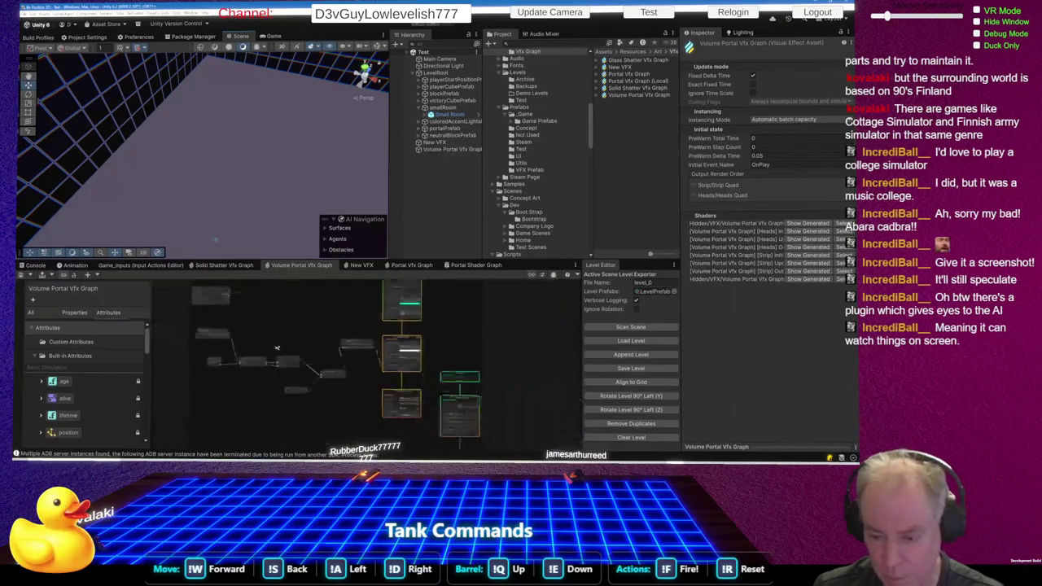
{"action": "scroll", "coordinate": [328, 384], "scroll_direction": "up", "scroll_amount": 5}
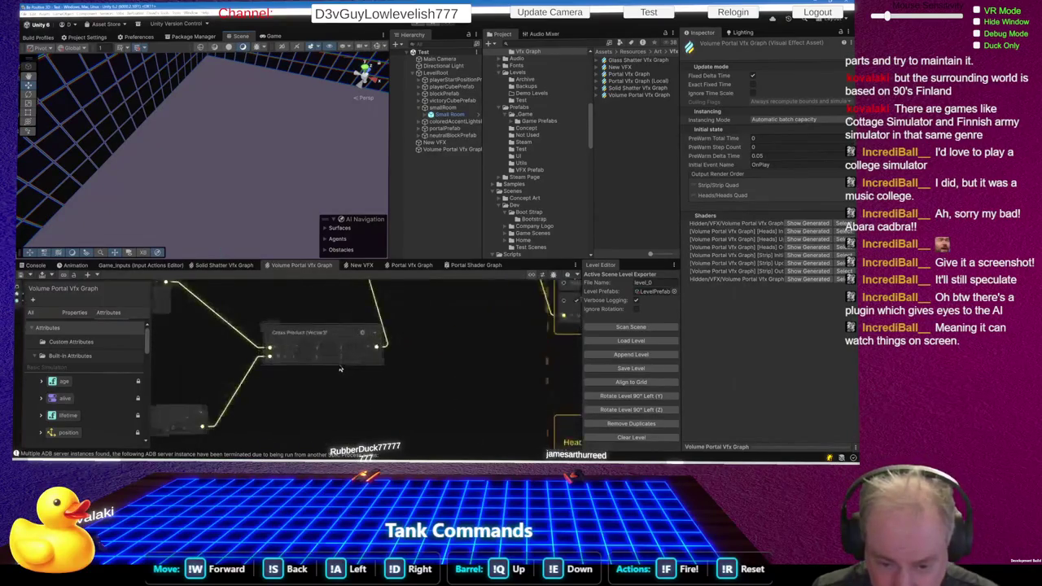
{"action": "scroll", "coordinate": [359, 327], "scroll_direction": "up", "scroll_amount": 4}
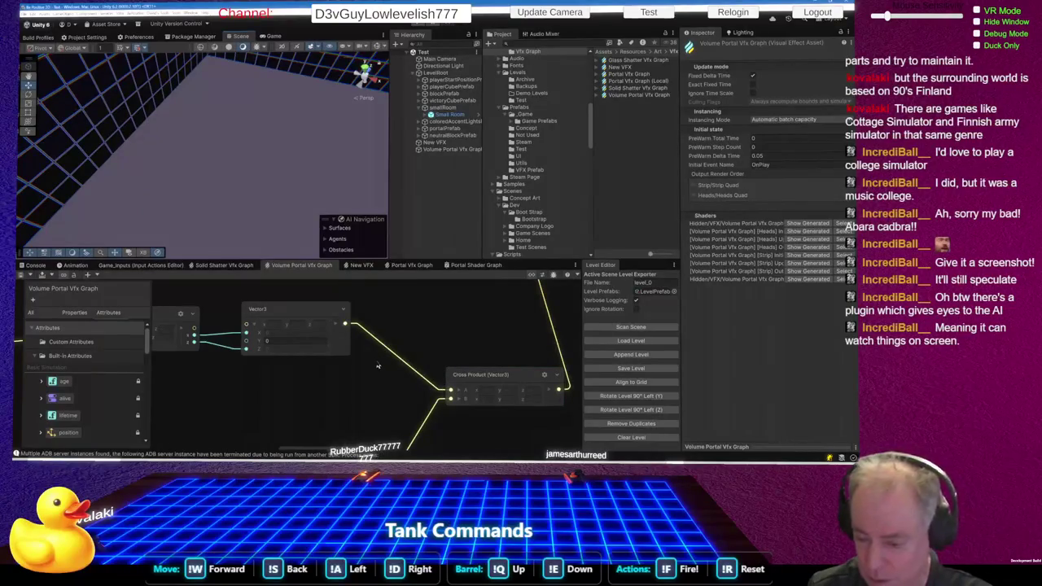
{"action": "scroll", "coordinate": [446, 349], "scroll_direction": "down", "scroll_amount": 2}
{"action": "left_click", "coordinate": [472, 374]}
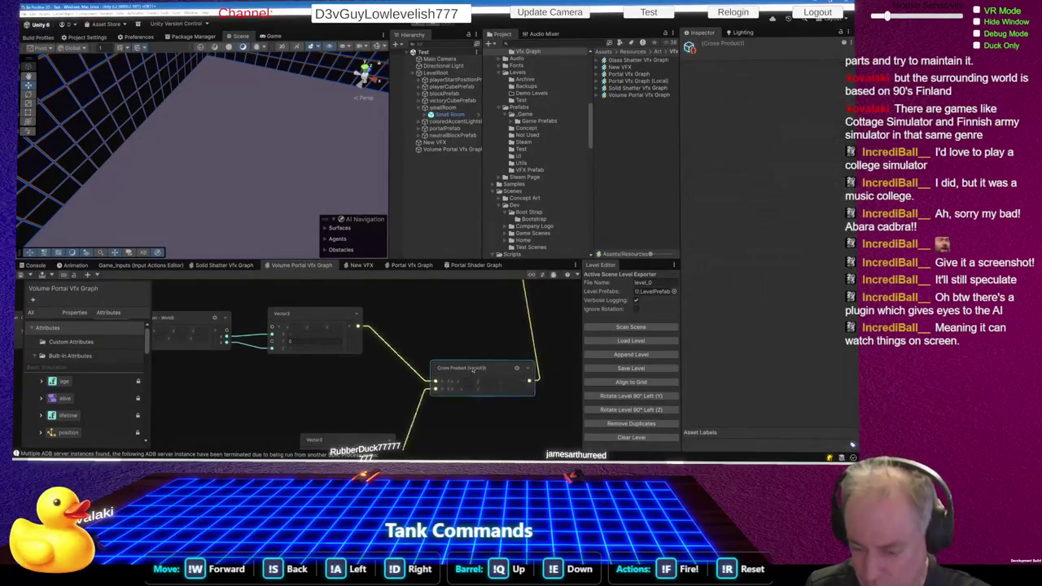
{"action": "scroll", "coordinate": [455, 433], "scroll_direction": "down", "scroll_amount": 2}
{"action": "scroll", "coordinate": [389, 334], "scroll_direction": "down", "scroll_amount": 3}
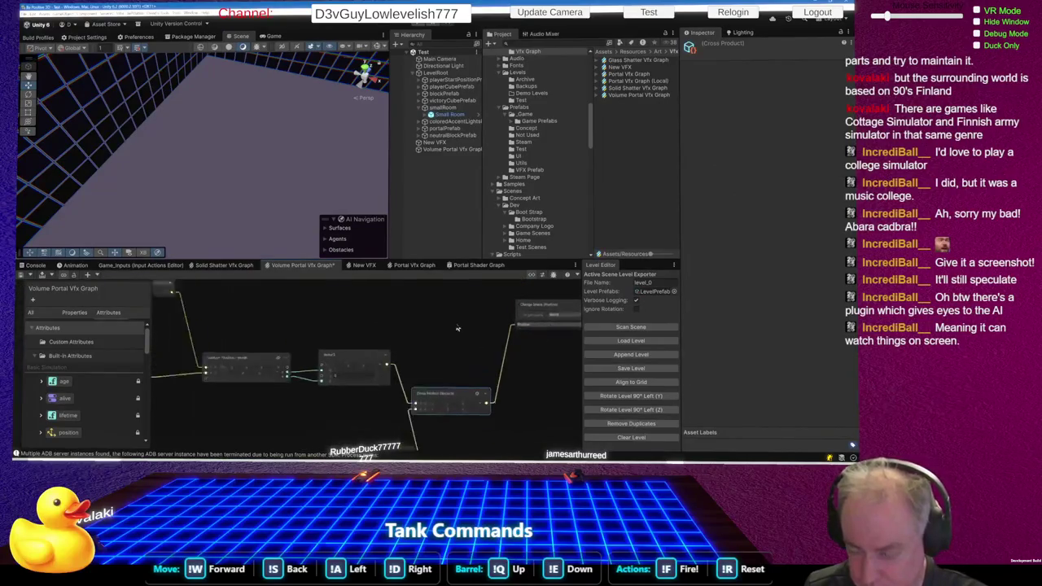
{"action": "left_click_drag", "start_coordinate": [514, 318], "coordinate": [509, 362]}
{"action": "scroll", "coordinate": [447, 395], "scroll_direction": "up", "scroll_amount": 5}
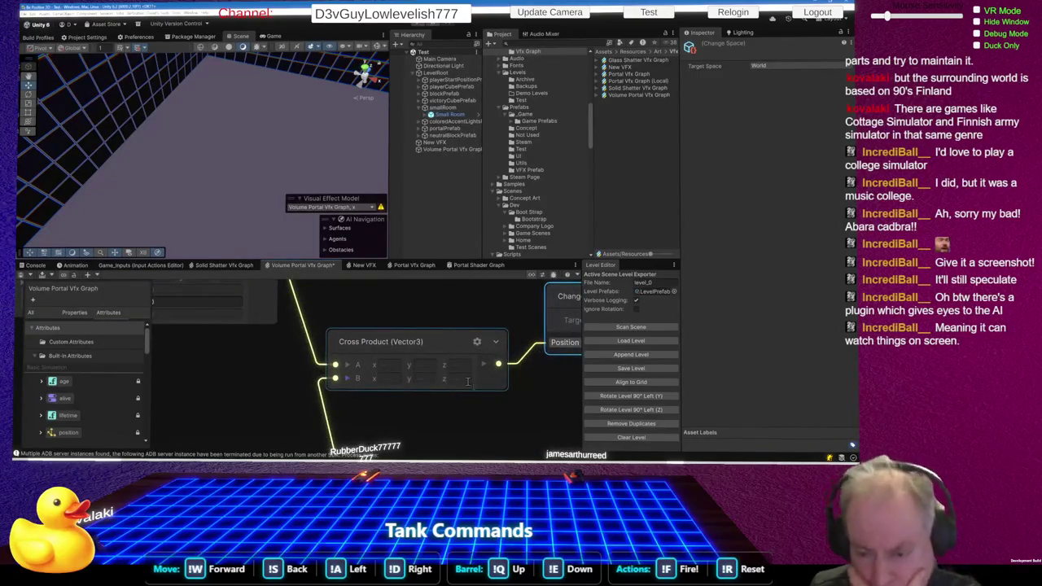
{"action": "scroll", "coordinate": [469, 382], "scroll_direction": "down", "scroll_amount": 3}
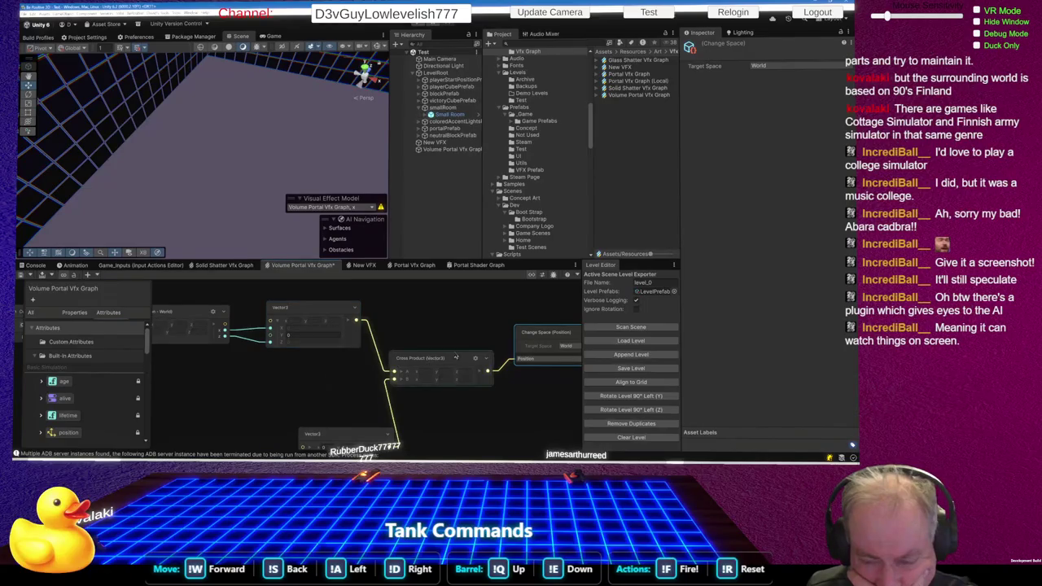
{"action": "scroll", "coordinate": [346, 361], "scroll_direction": "down", "scroll_amount": 4}
{"action": "scroll", "coordinate": [543, 358], "scroll_direction": "up", "scroll_amount": 4}
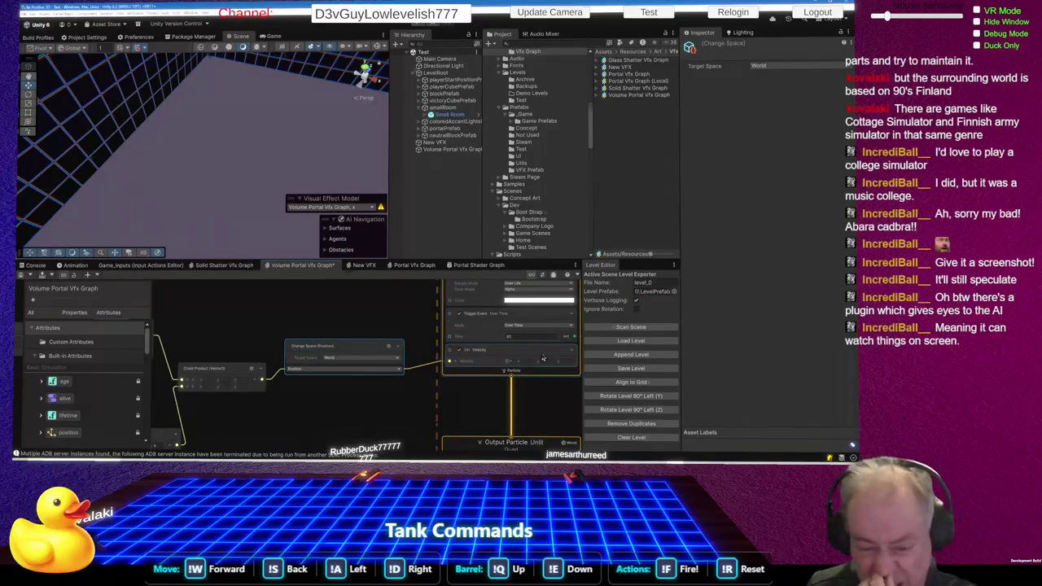
- Switch the Change Space node's type to Direction and save the Volume Portal graph
{"action": "left_click", "coordinate": [341, 375]}
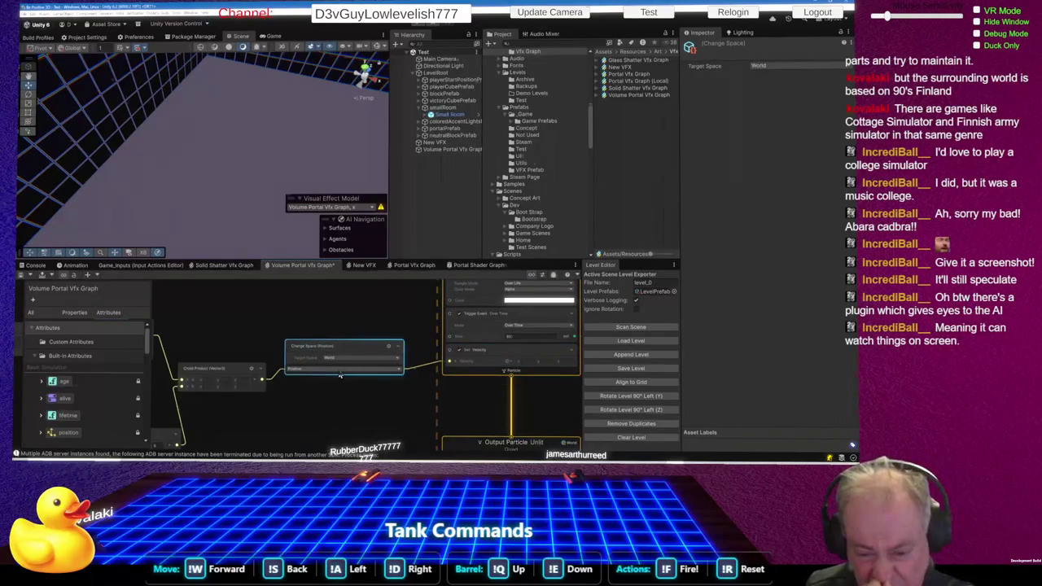
{"action": "left_click", "coordinate": [340, 374]}
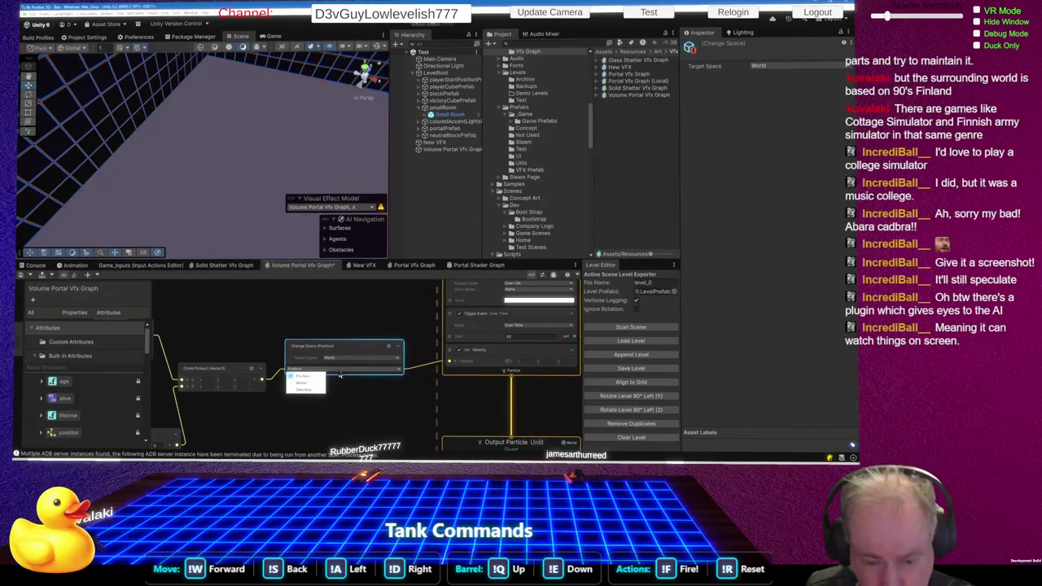
{"action": "left_click", "coordinate": [305, 389]}
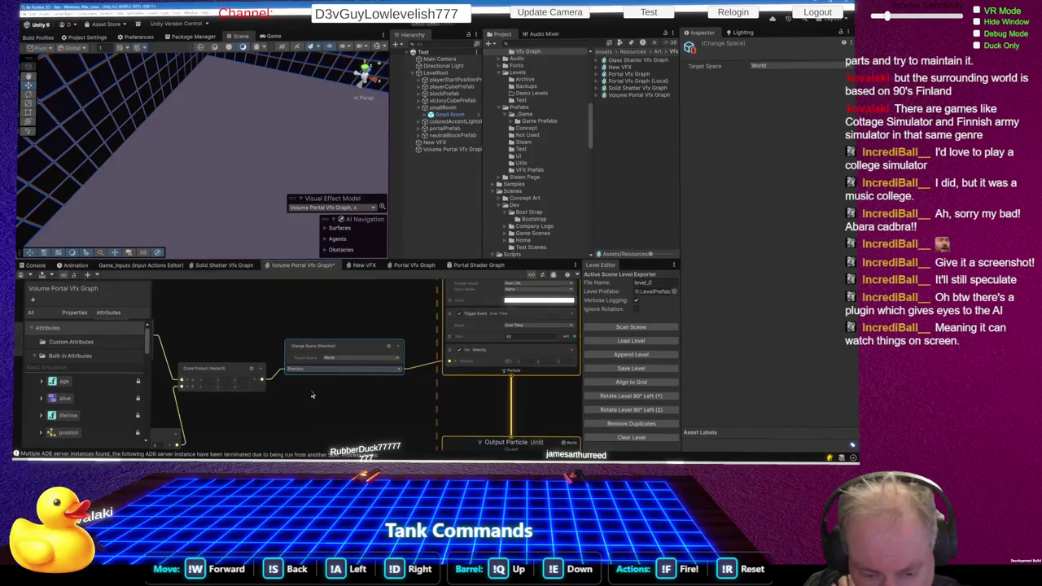
{"action": "scroll", "coordinate": [334, 395], "scroll_direction": "down", "scroll_amount": 3}
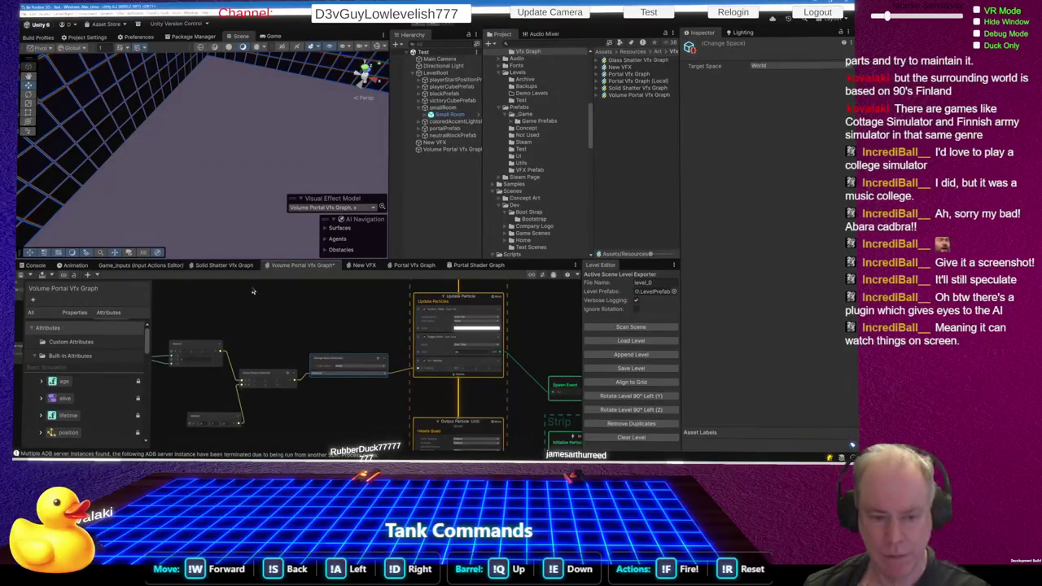
{"action": "key", "text": "ctrl+s"}
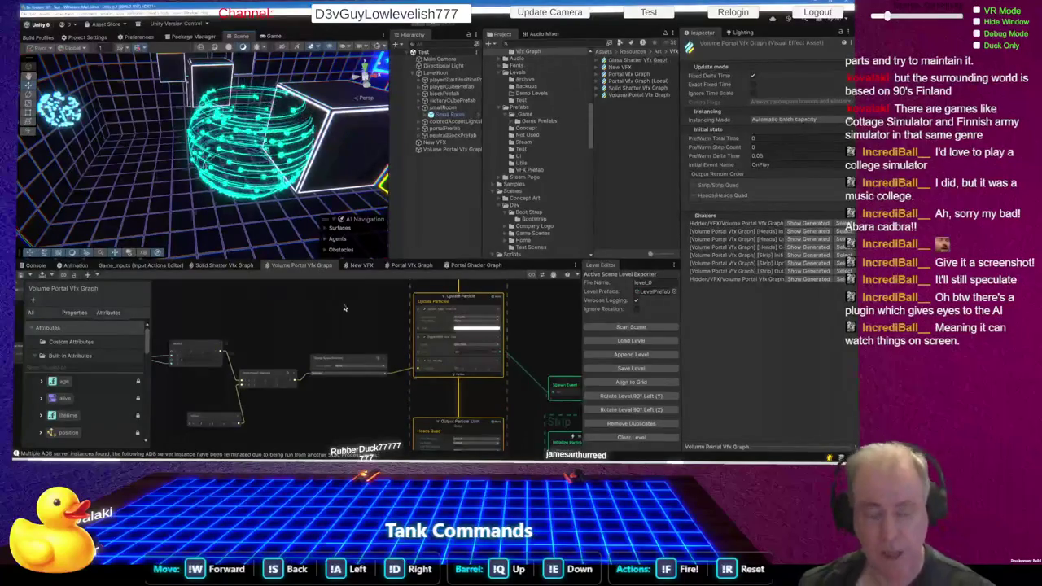
{"action": "mouse_move", "coordinate": [244, 187]}
{"action": "left_mouse_down"}
{"action": "mouse_move", "coordinate": [230, 198]}
{"action": "mouse_move", "coordinate": [291, 198]}
{"action": "left_mouse_up"}
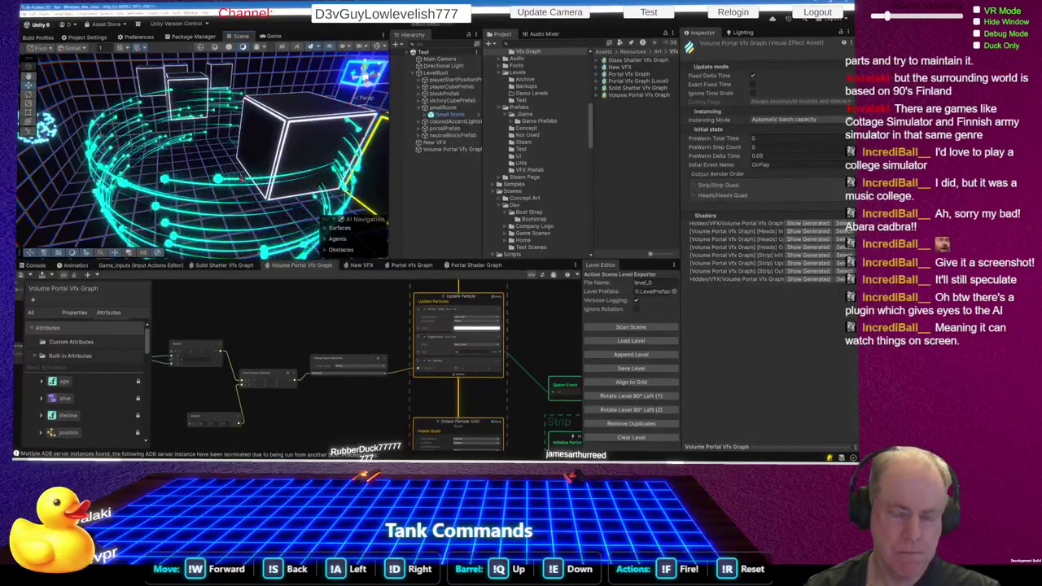
- Zoom out and move the small bottom node up and to the left
{"action": "scroll", "coordinate": [337, 307], "scroll_direction": "down", "scroll_amount": 5}
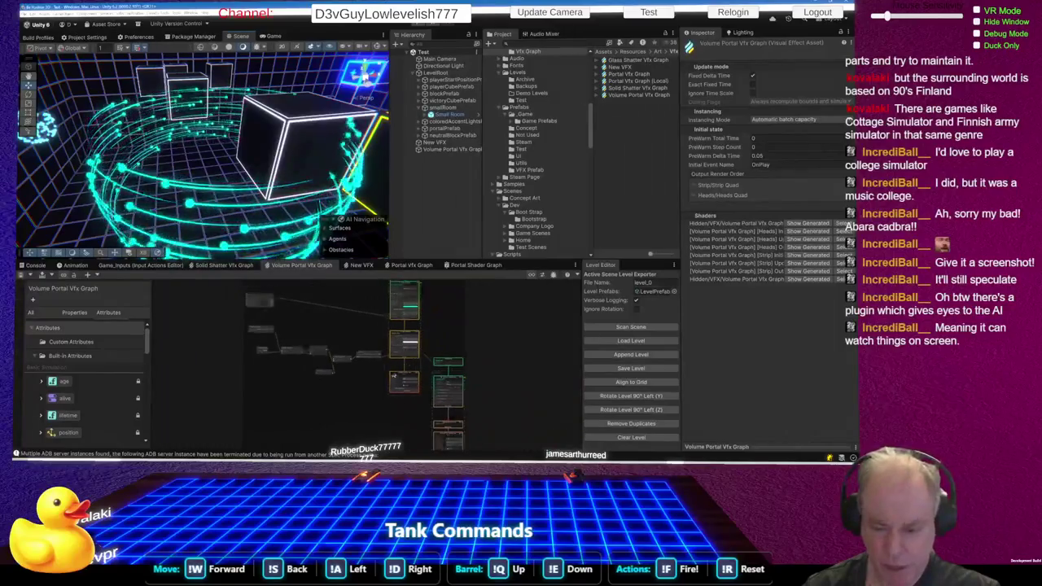
{"action": "scroll", "coordinate": [348, 342], "scroll_direction": "up", "scroll_amount": 5}
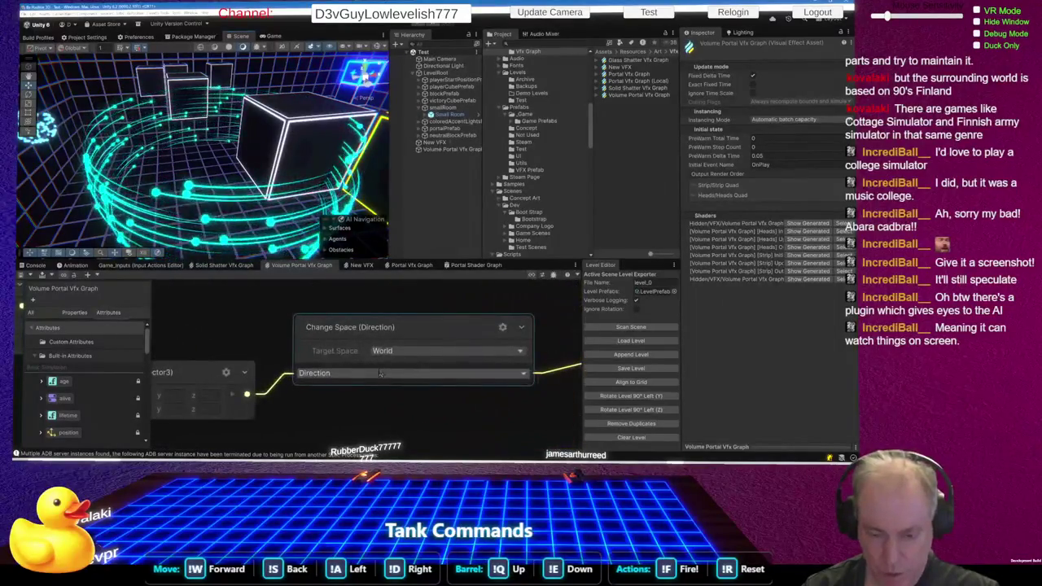
{"action": "scroll", "coordinate": [302, 395], "scroll_direction": "down", "scroll_amount": 3}
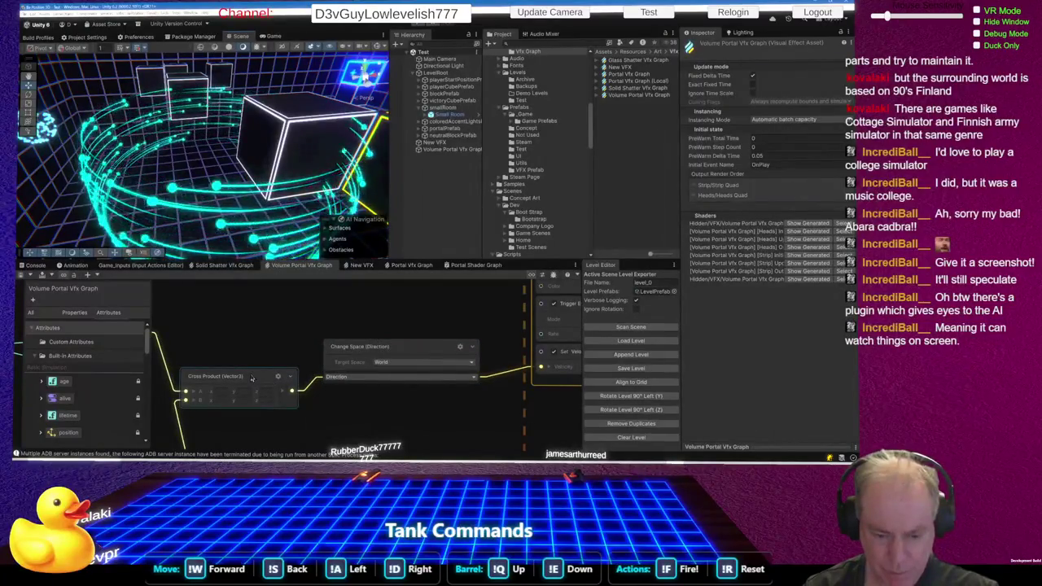
{"action": "scroll", "coordinate": [343, 385], "scroll_direction": "down", "scroll_amount": 4}
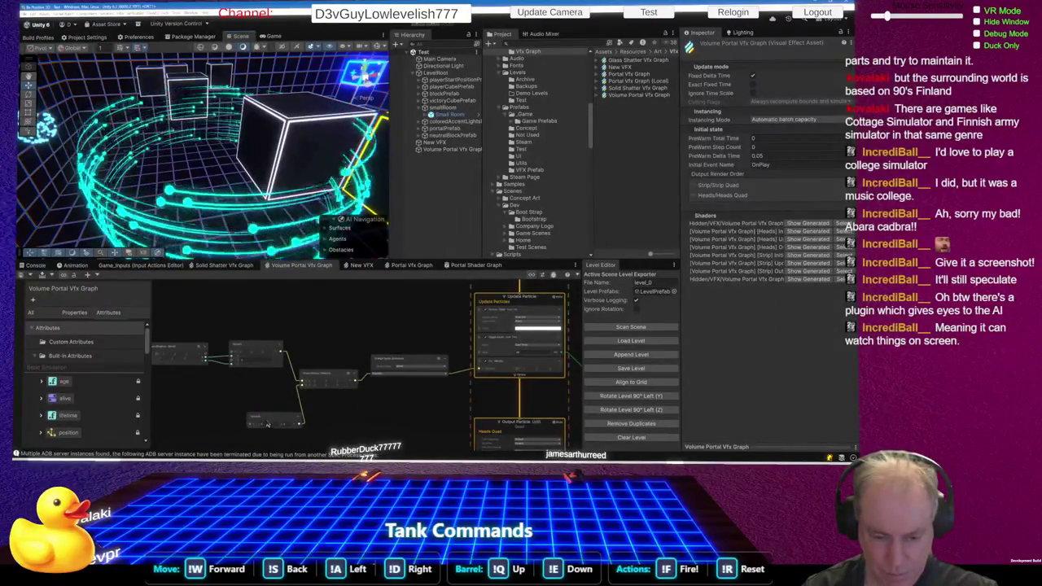
{"action": "left_click_drag", "start_coordinate": [270, 421], "coordinate": [204, 391]}
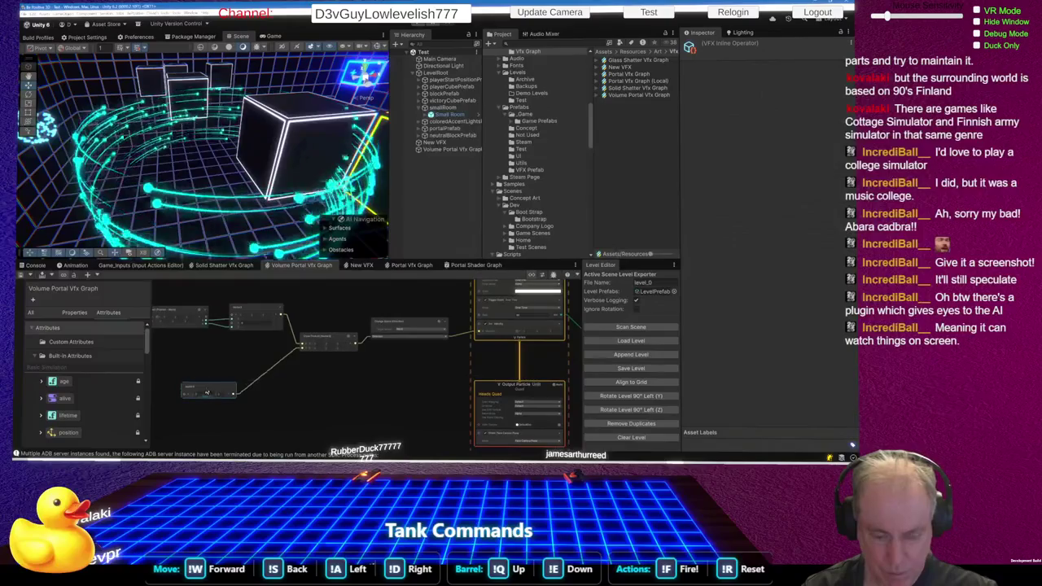
{"action": "left_click_drag", "start_coordinate": [263, 313], "coordinate": [250, 373]}
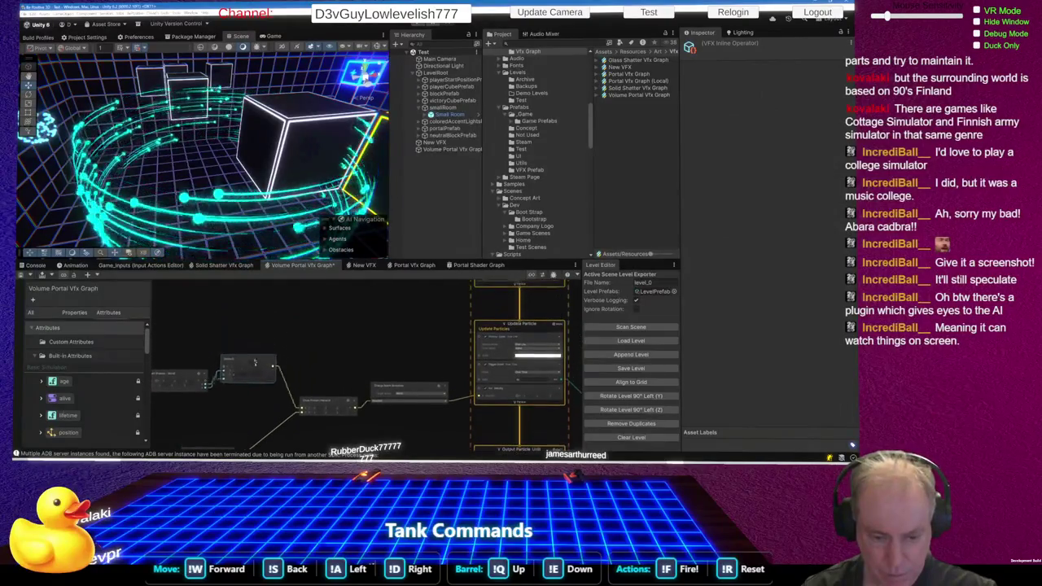
- Shift the Subtract and inline operator nodes left and move Cross Product up-left
{"action": "scroll", "coordinate": [250, 373], "scroll_direction": "down", "scroll_amount": 4}
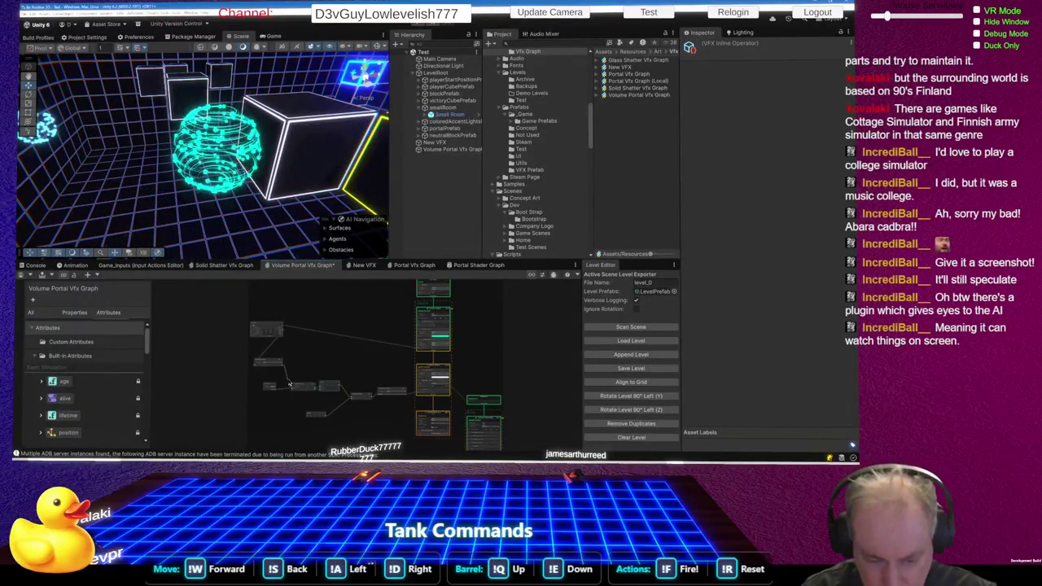
{"action": "left_click", "coordinate": [298, 381]}
{"action": "left_click", "coordinate": [329, 386], "text": "shift"}
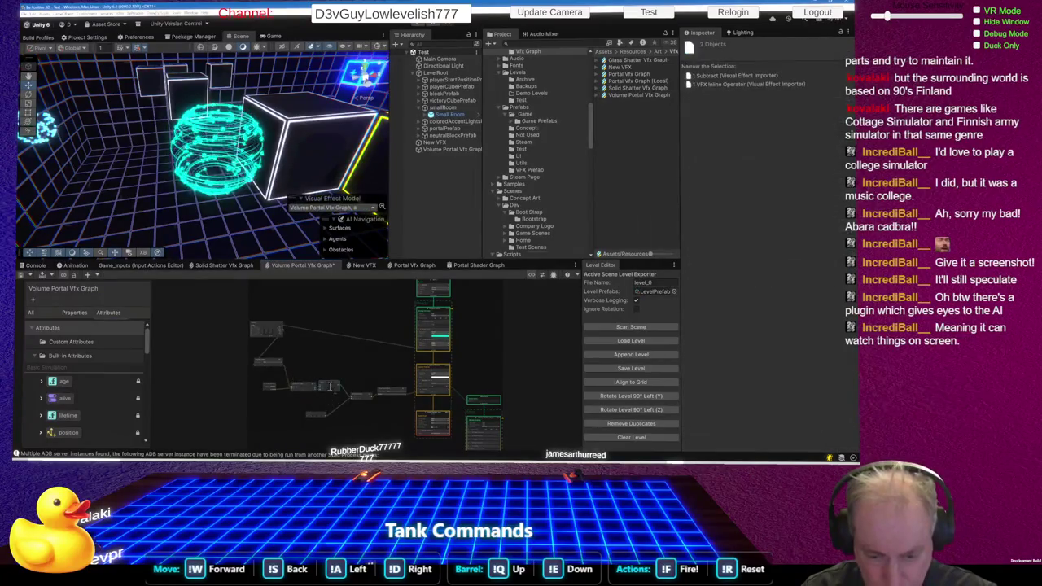
{"action": "left_click_drag", "start_coordinate": [330, 386], "coordinate": [322, 387]}
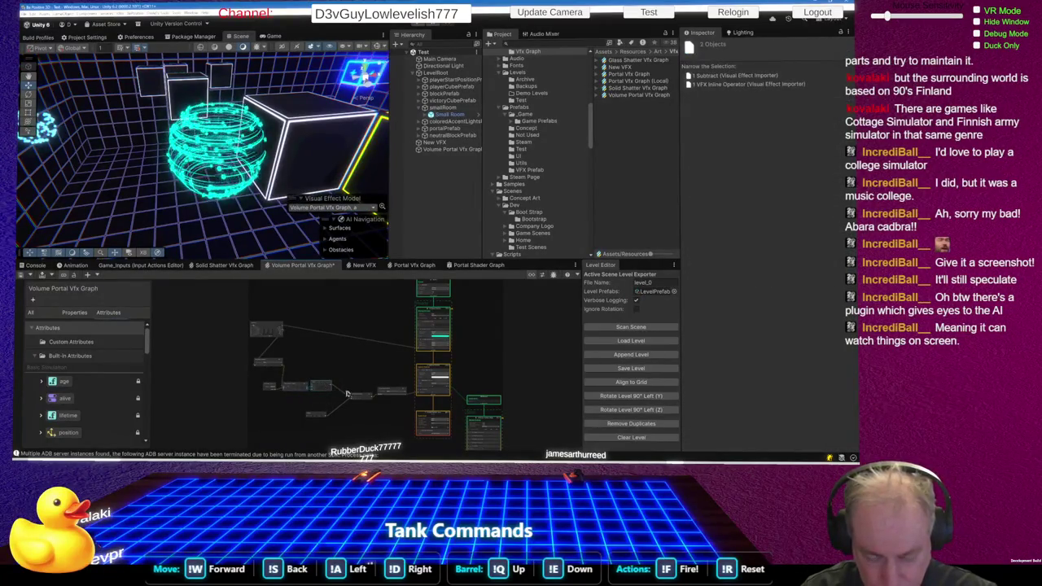
{"action": "scroll", "coordinate": [363, 401], "scroll_direction": "up", "scroll_amount": 3}
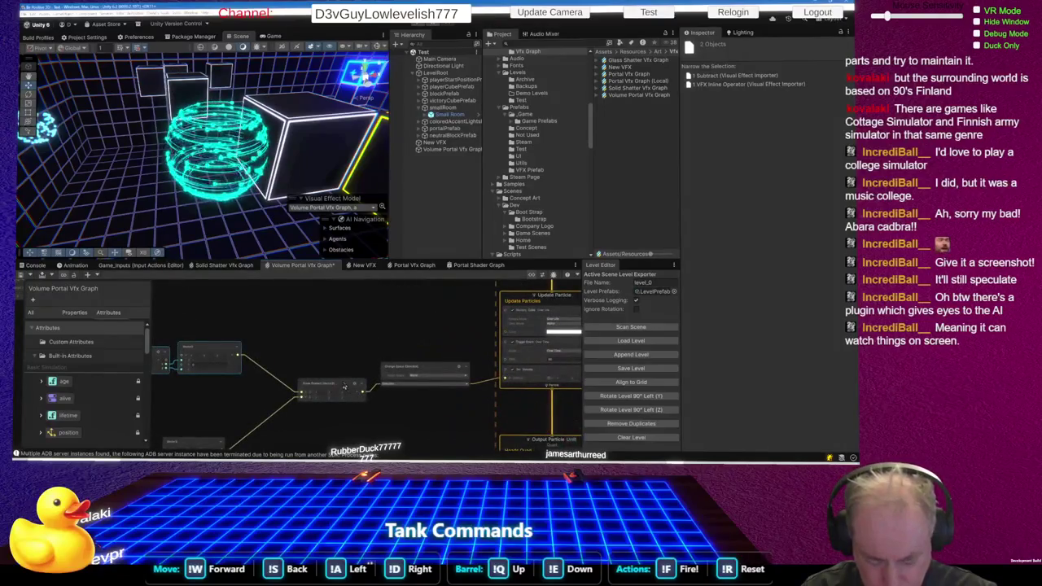
{"action": "mouse_move", "coordinate": [343, 386]}
{"action": "left_mouse_down"}
{"action": "mouse_move", "coordinate": [301, 353]}
{"action": "mouse_move", "coordinate": [319, 359]}
{"action": "left_mouse_up"}
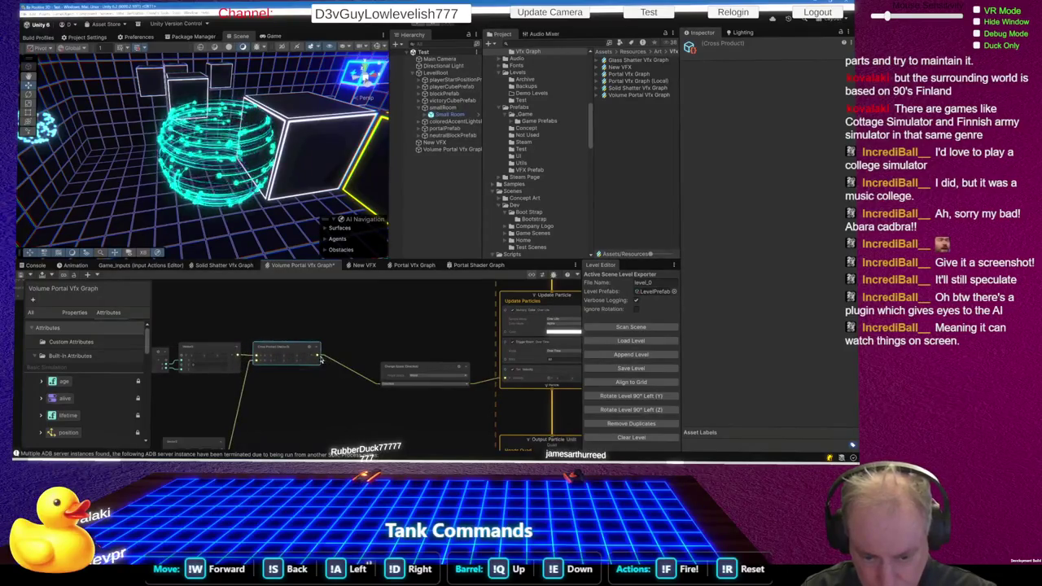
- Add a Length node via the 'norm' search and move Change Space up and right
{"action": "key", "text": "space"}
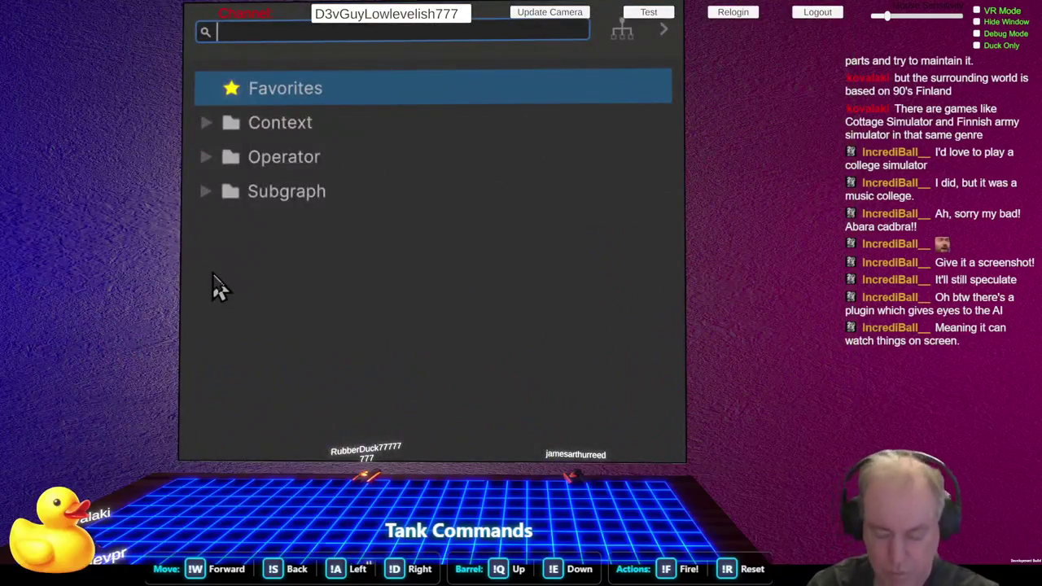
{"action": "type", "text": "norm"}
{"action": "key", "text": "Return"}
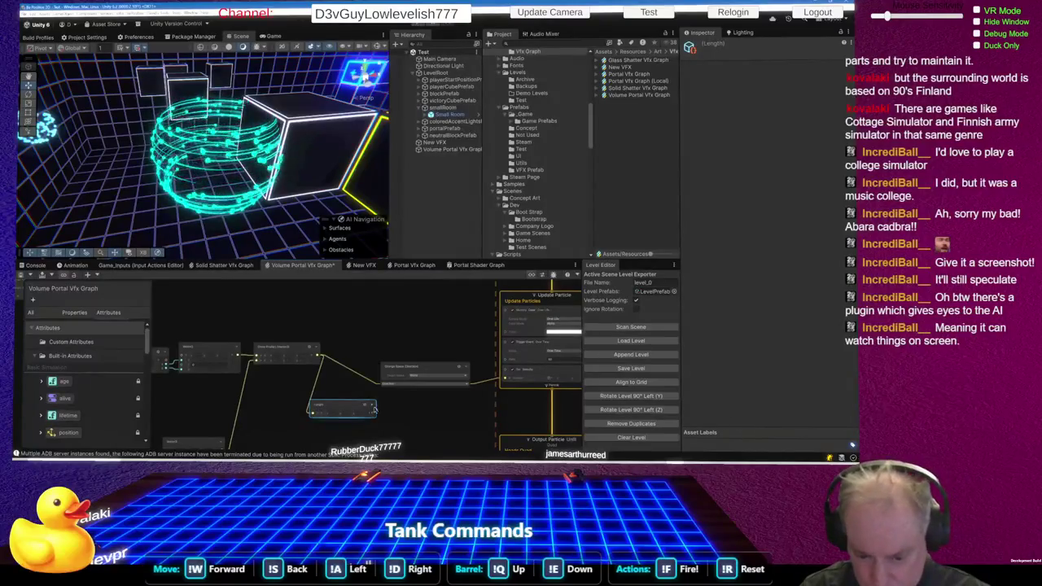
{"action": "left_click", "coordinate": [425, 370]}
{"action": "left_click_drag", "start_coordinate": [425, 369], "coordinate": [445, 346]}
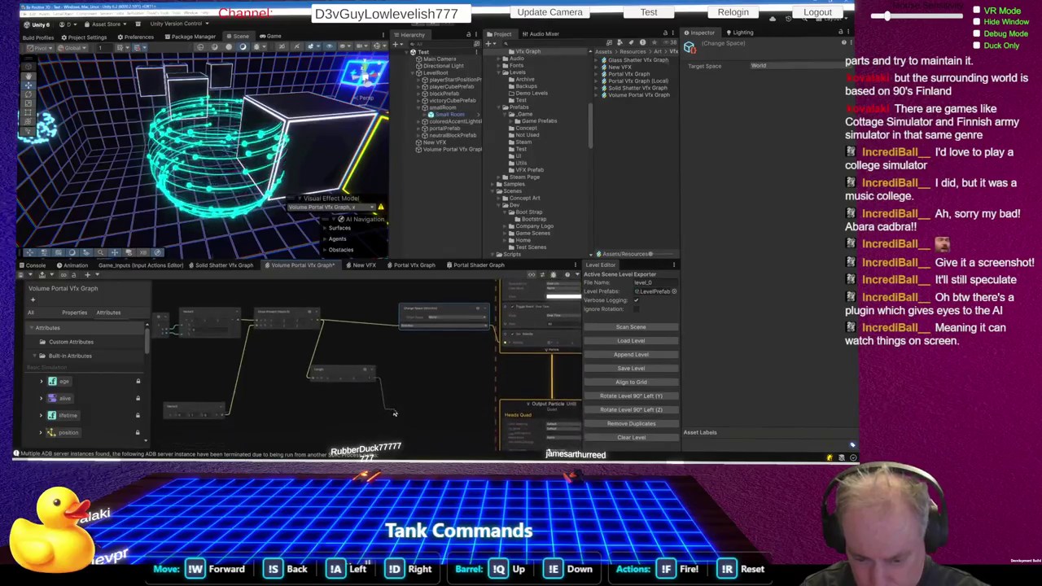
- Add a Multiply node and connect its output to the Change Space input
{"action": "key", "text": "space"}
{"action": "type", "text": "mult"}
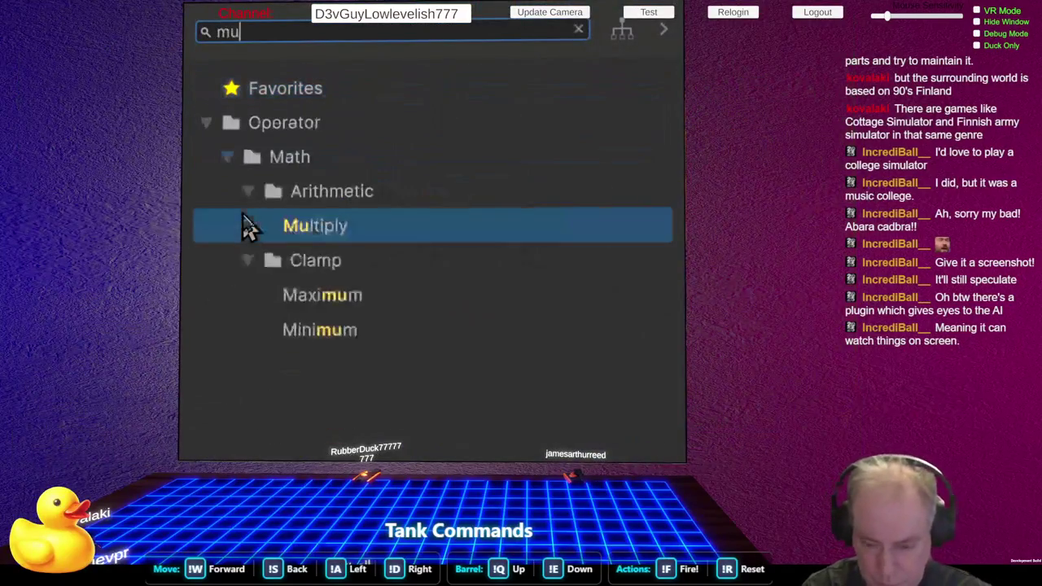
{"action": "key", "text": "Return"}
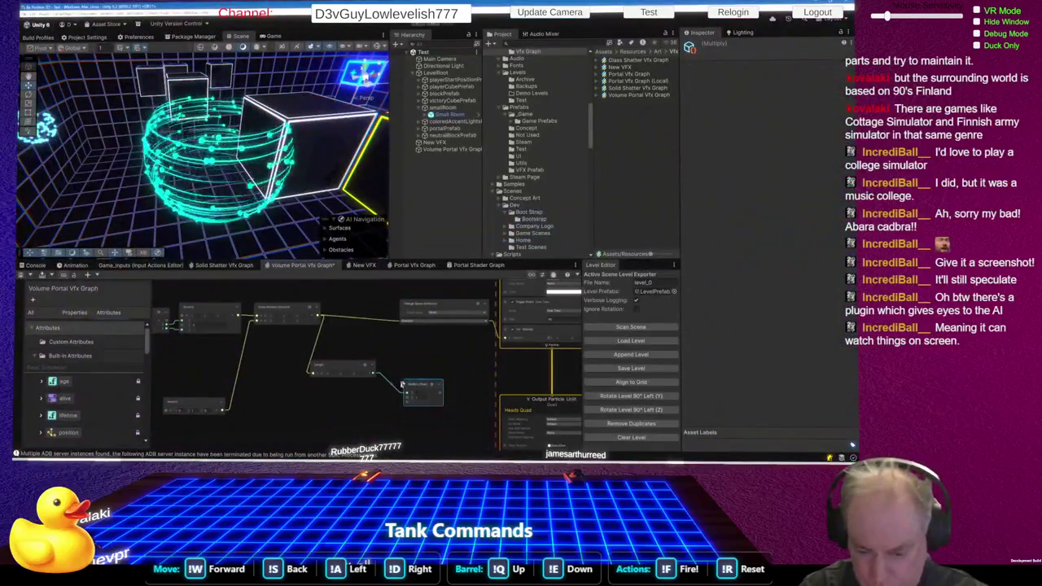
{"action": "left_click_drag", "start_coordinate": [442, 392], "coordinate": [403, 330]}
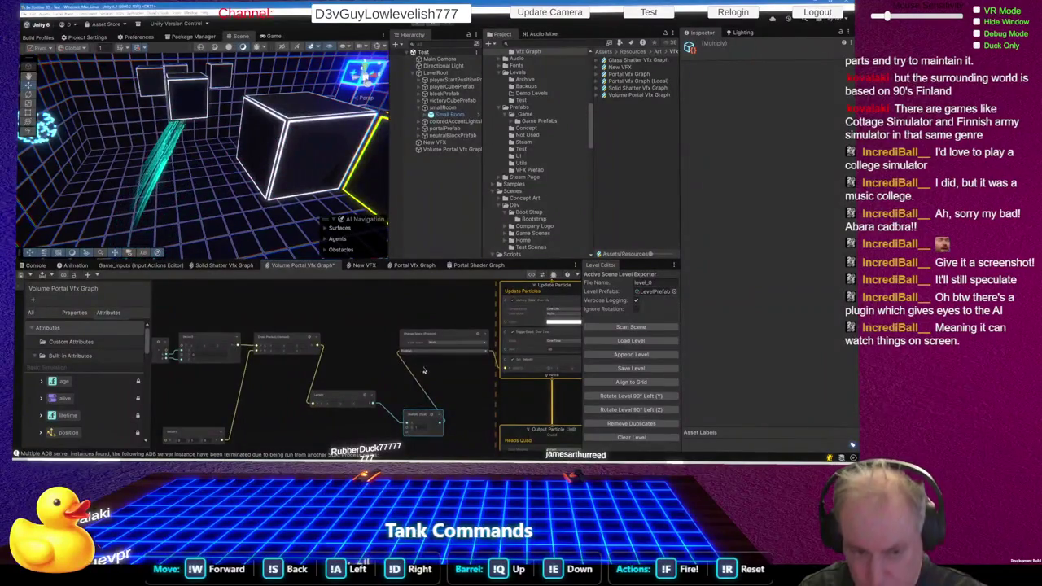
{"action": "scroll", "coordinate": [359, 344], "scroll_direction": "up", "scroll_amount": 5}
{"action": "left_click", "coordinate": [357, 342]}
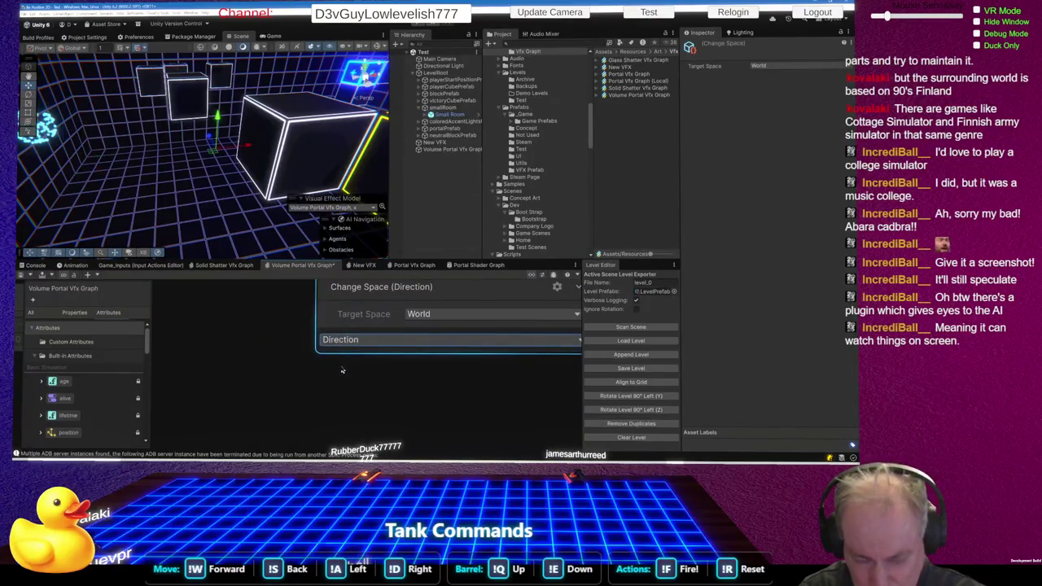
- Move the Multiply node up toward Change Space, leaving its inputs expanded
{"action": "scroll", "coordinate": [362, 370], "scroll_direction": "down", "scroll_amount": 5}
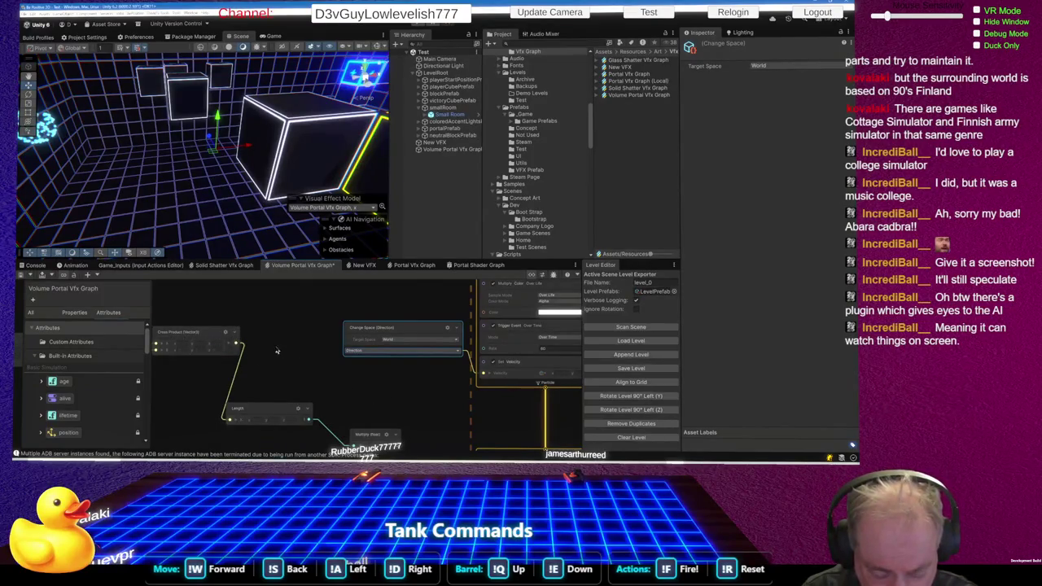
{"action": "left_click_drag", "start_coordinate": [376, 435], "coordinate": [355, 371]}
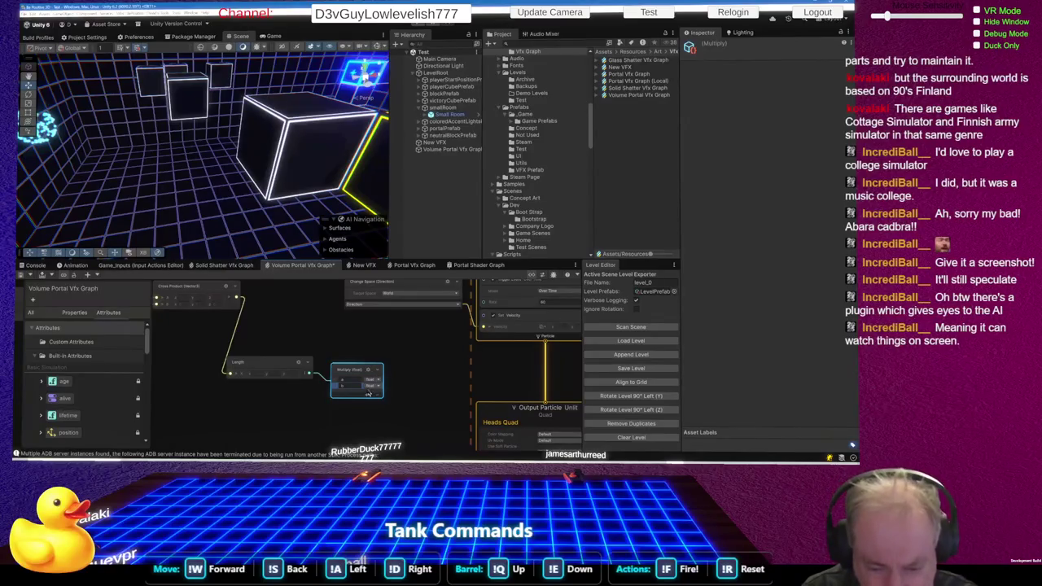
{"action": "left_click", "coordinate": [377, 371]}
{"action": "left_click", "coordinate": [377, 371]}
{"action": "left_click", "coordinate": [378, 371]}
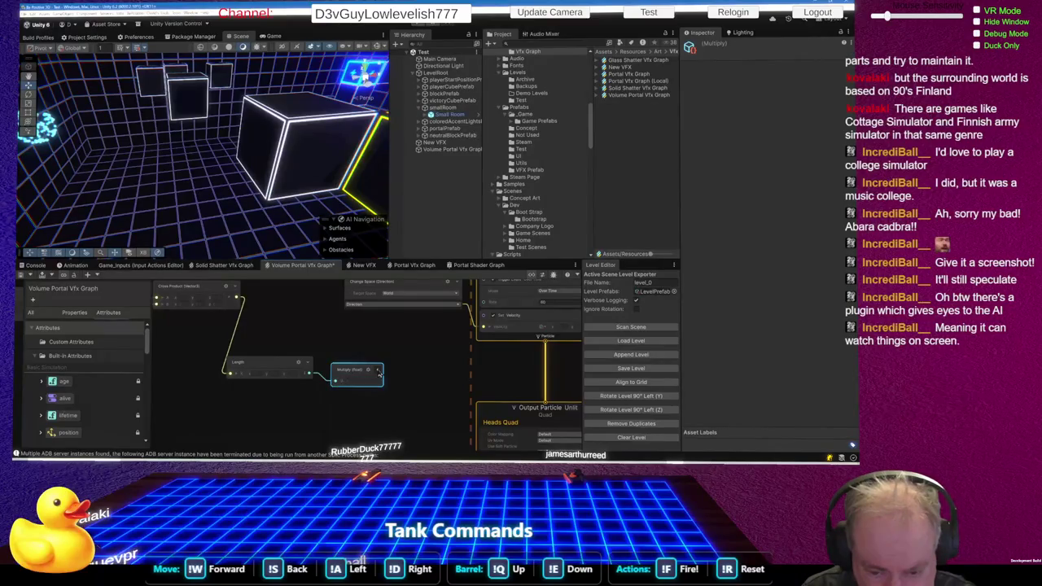
{"action": "left_click", "coordinate": [378, 372]}
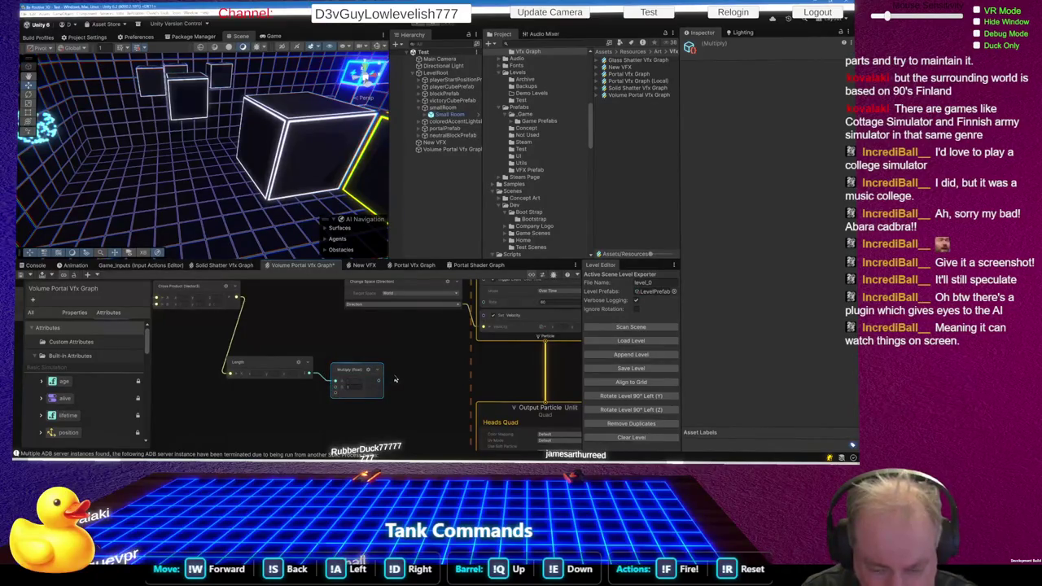
- Create a Vector3 node wired from the Multiply node's port
{"action": "left_click_drag", "start_coordinate": [381, 381], "coordinate": [317, 326]}
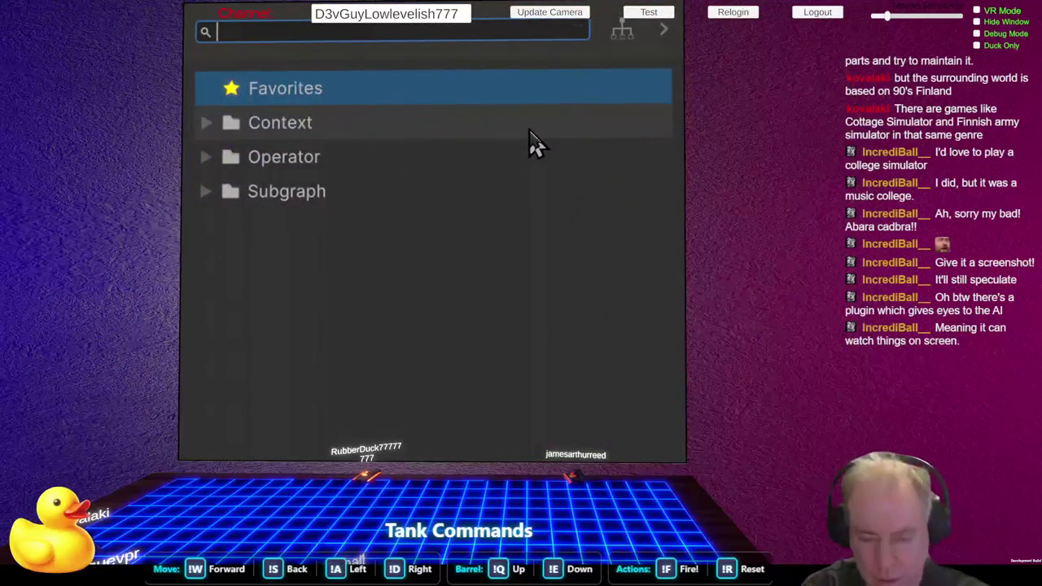
{"action": "type", "text": "vec"}
{"action": "key", "text": "Down"}
{"action": "key", "text": "Down"}
{"action": "key", "text": "Return"}
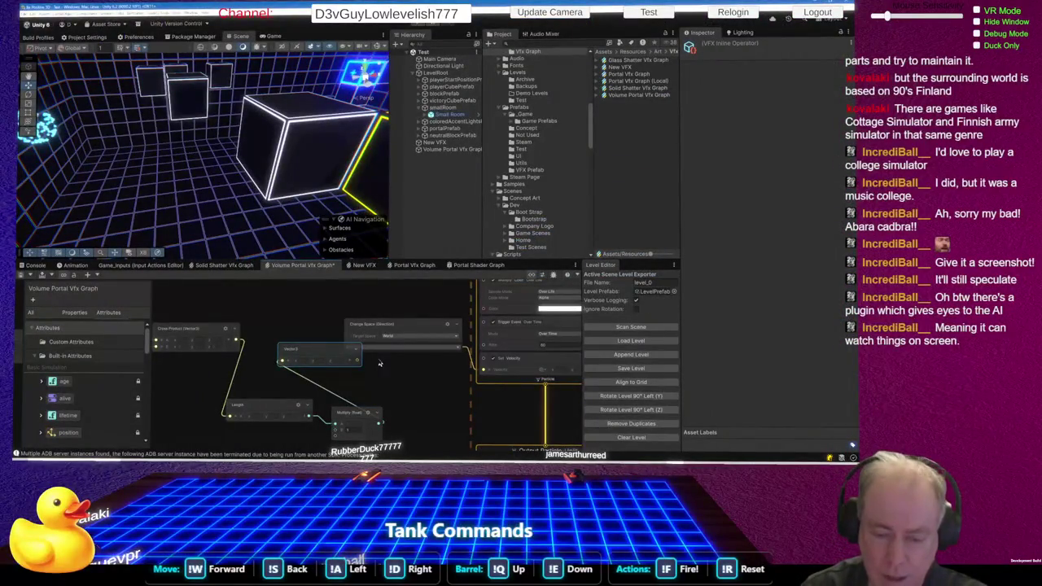
- Change the Change Space node's conversion mode and wire the Vector3 output into it
{"action": "left_click_drag", "start_coordinate": [320, 351], "coordinate": [292, 336]}
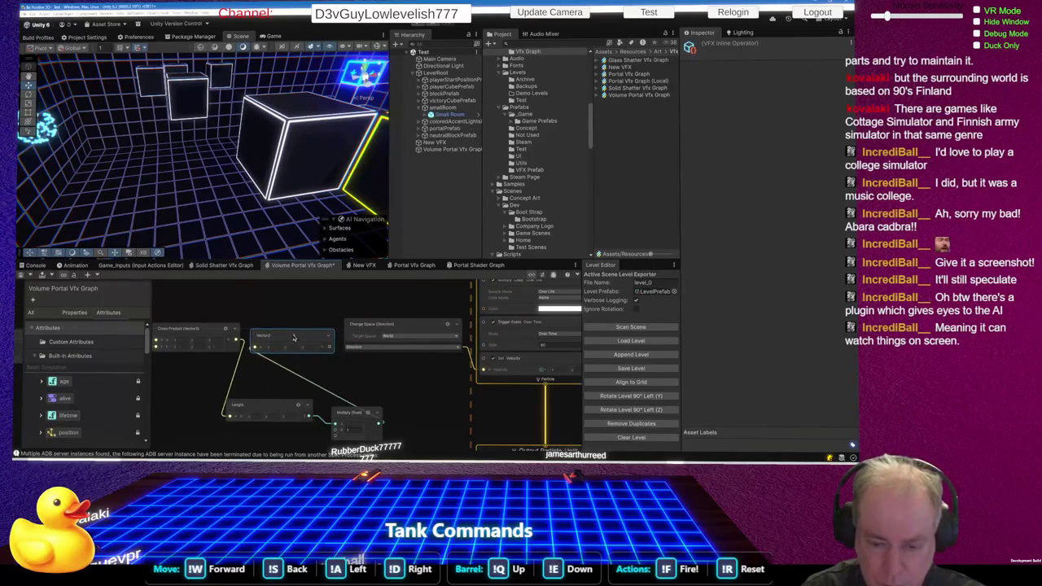
{"action": "left_click", "coordinate": [364, 348]}
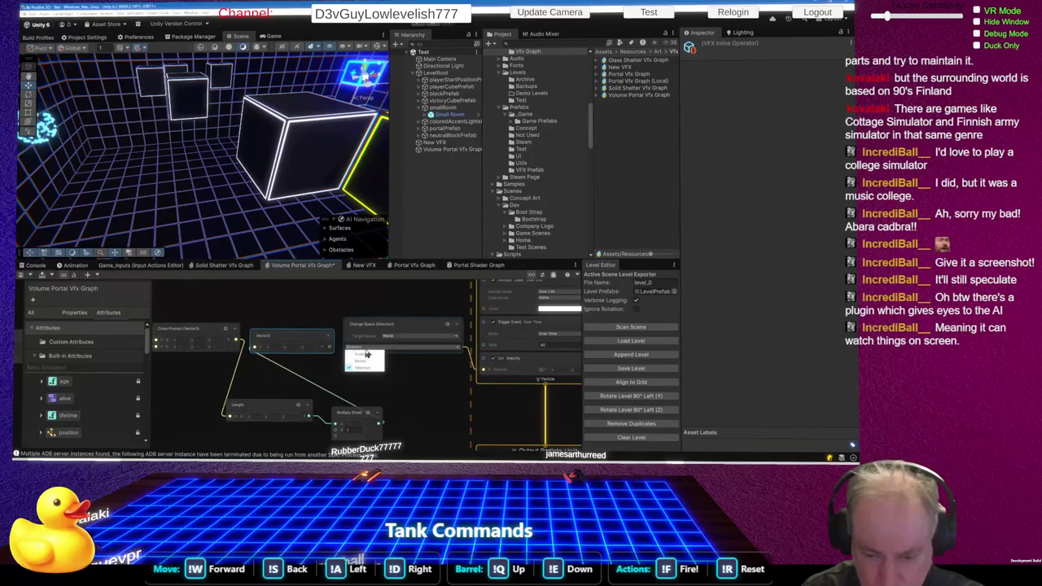
{"action": "left_click", "coordinate": [363, 363]}
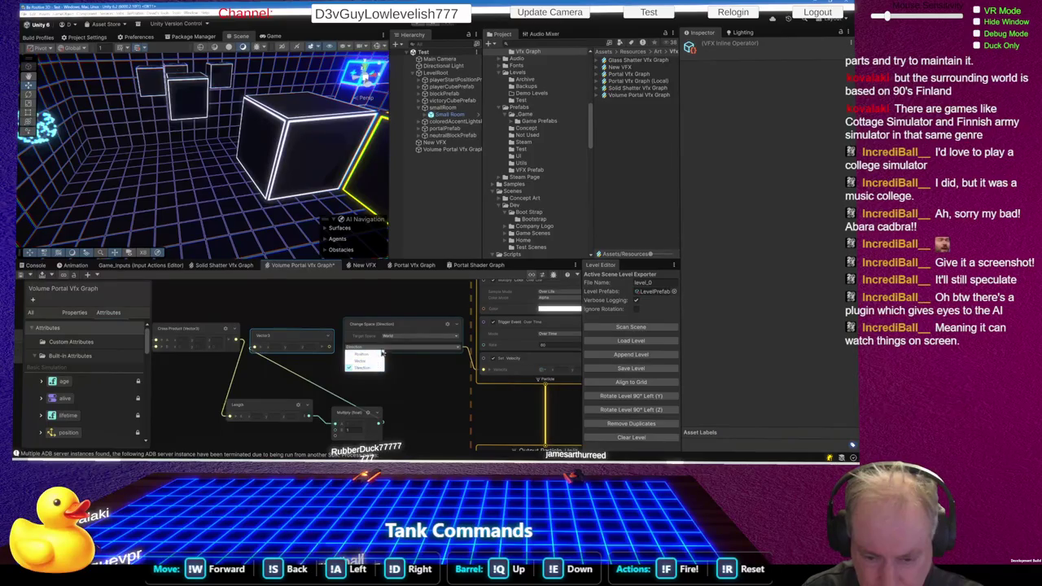
{"action": "left_click", "coordinate": [330, 355]}
{"action": "left_click_drag", "start_coordinate": [330, 349], "coordinate": [350, 348]}
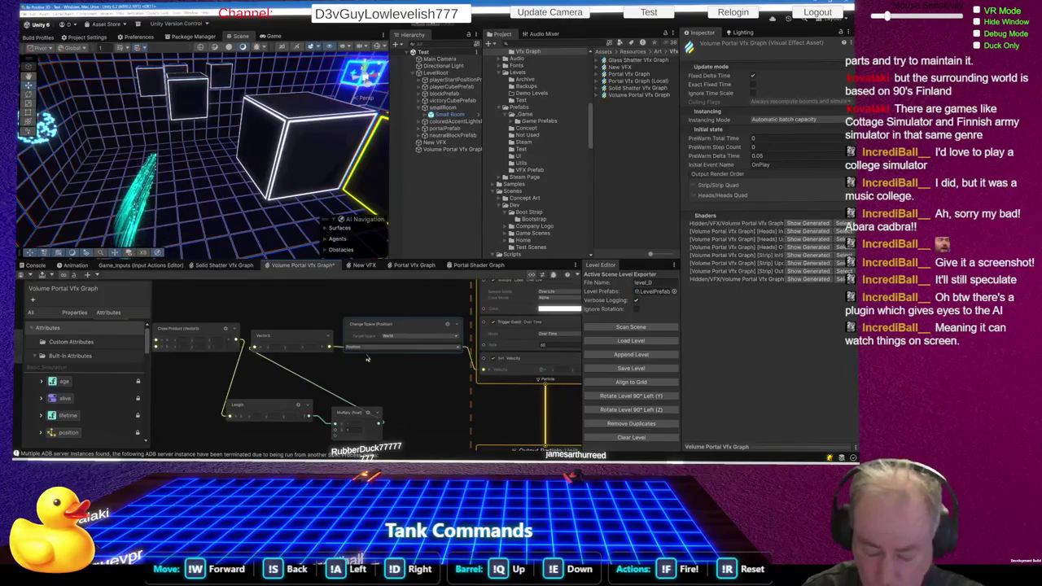
{"action": "left_click", "coordinate": [371, 352]}
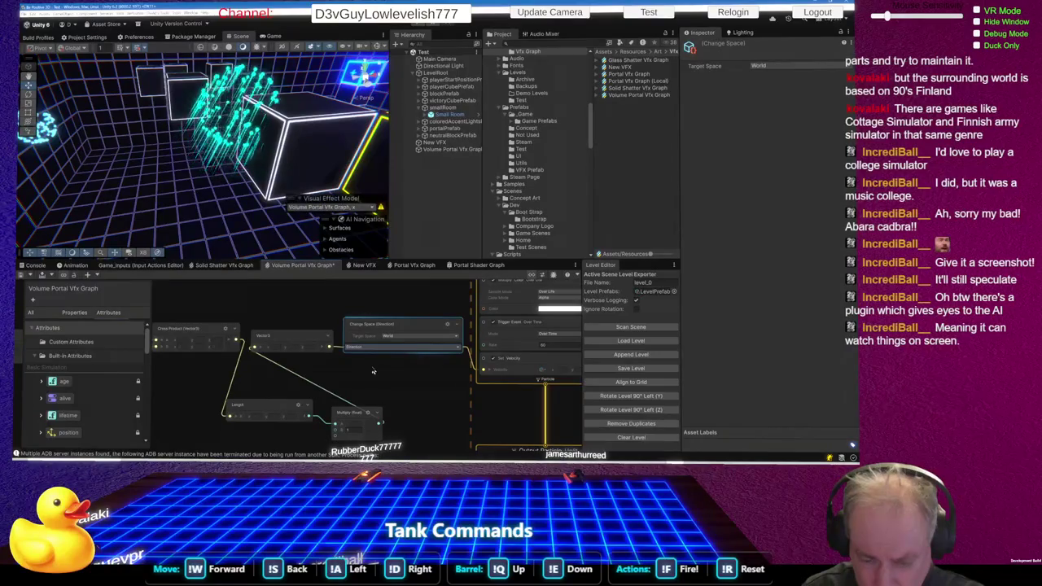
{"action": "left_click", "coordinate": [292, 325]}
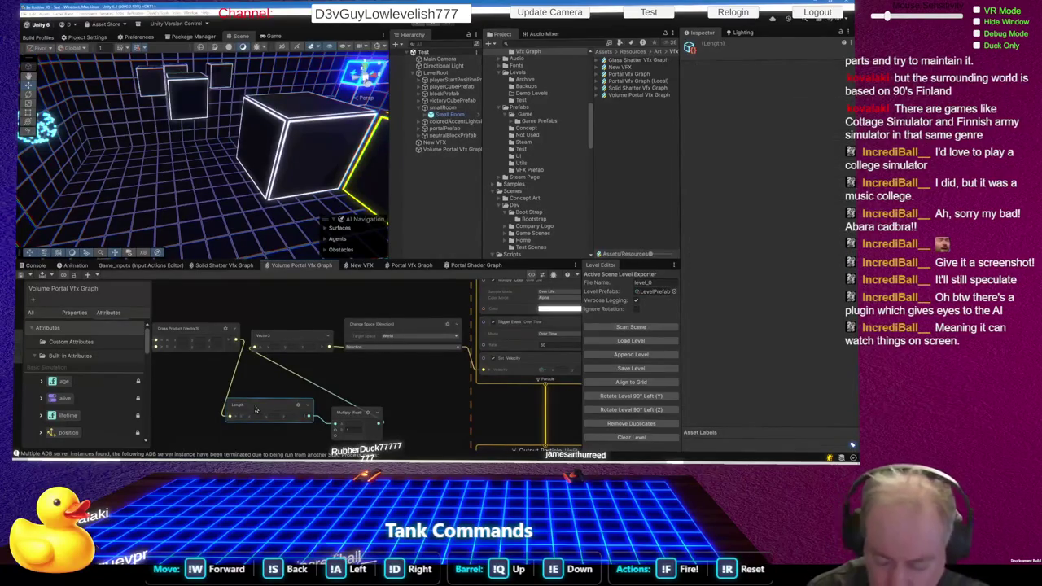
- Delete the Length node and add a Normalize node in its place
{"action": "key", "text": "Delete"}
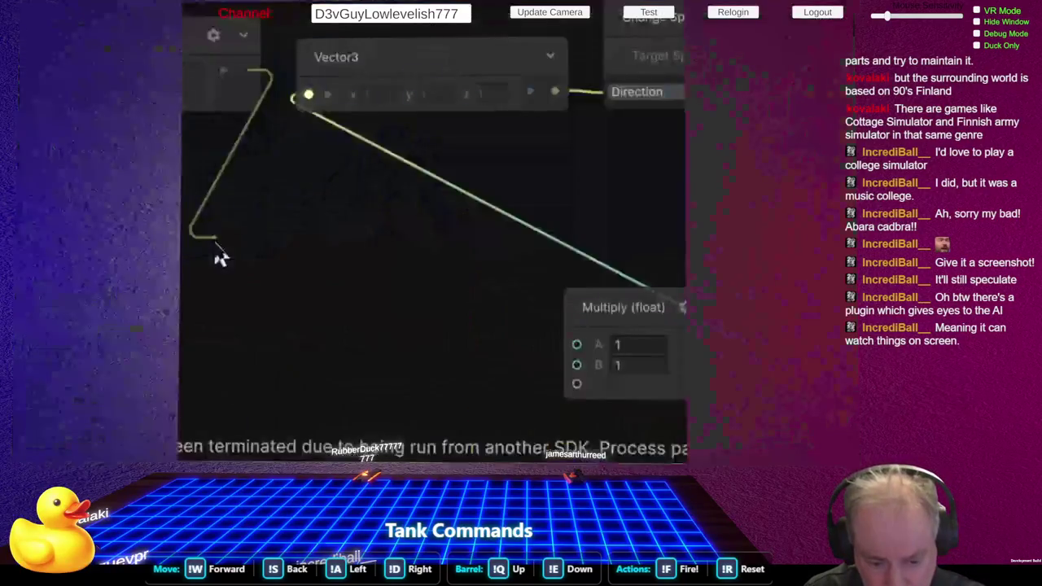
{"action": "key", "text": "space"}
{"action": "type", "text": "mag"}
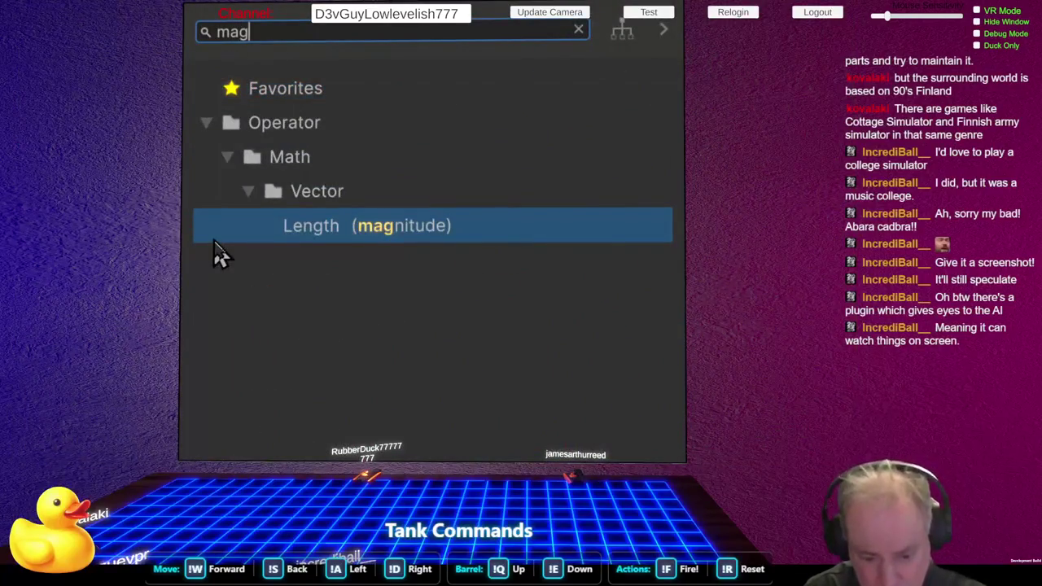
{"action": "key", "text": "BackSpace"}
{"action": "key", "text": "BackSpace"}
{"action": "key", "text": "BackSpace"}
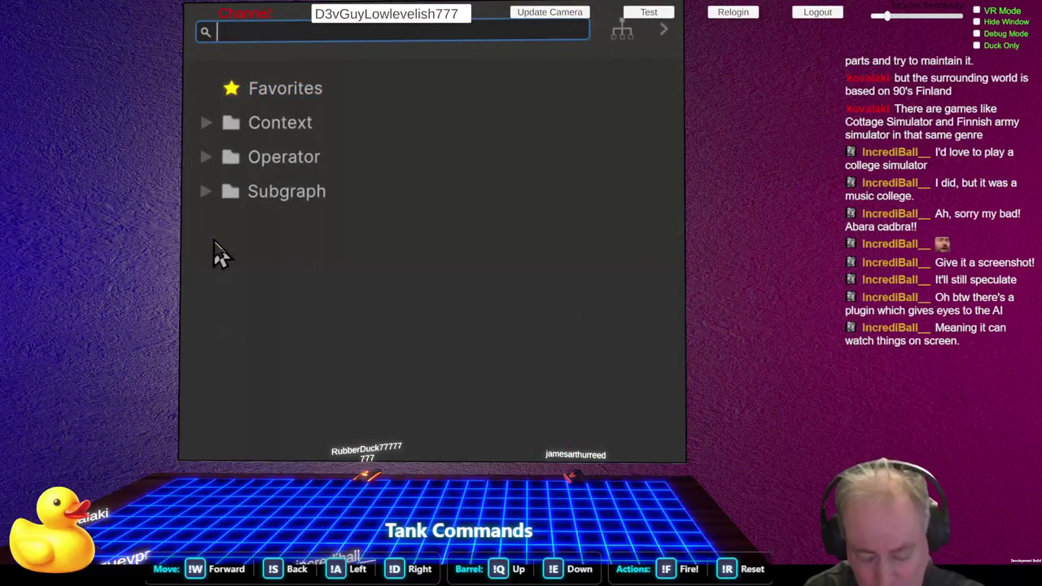
{"action": "type", "text": "nor"}
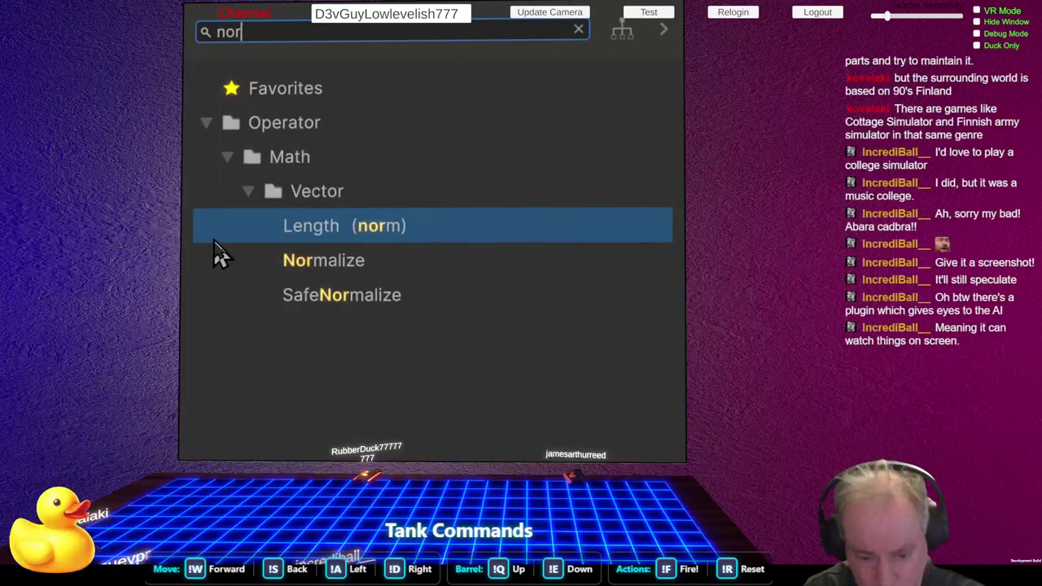
{"action": "left_click", "coordinate": [221, 258]}
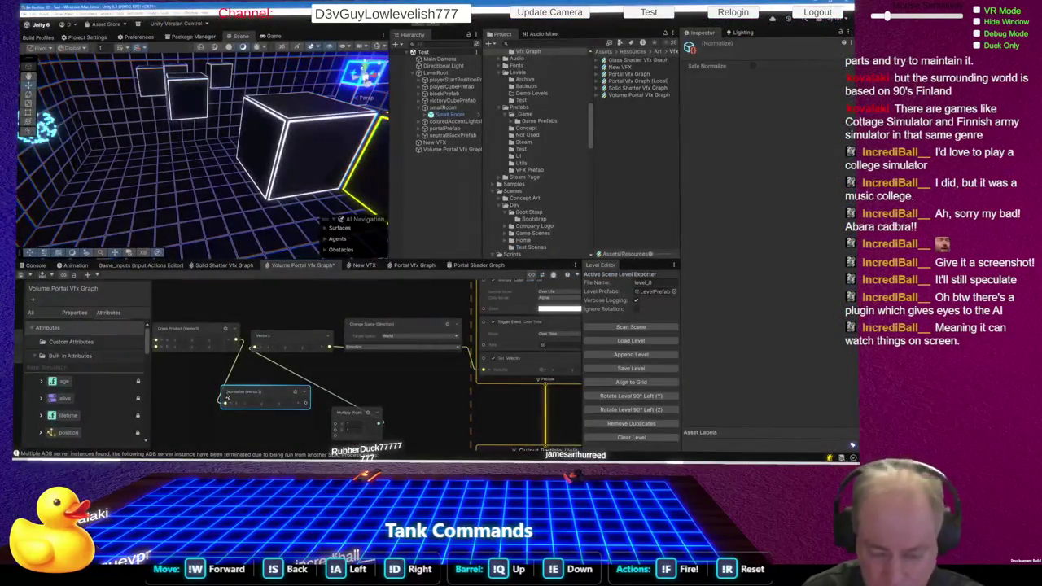
- Wire Normalize into Multiply, delete Vector3, and feed Multiply into Change Space's Direction input
{"action": "scroll", "coordinate": [325, 399], "scroll_direction": "down", "scroll_amount": 2}
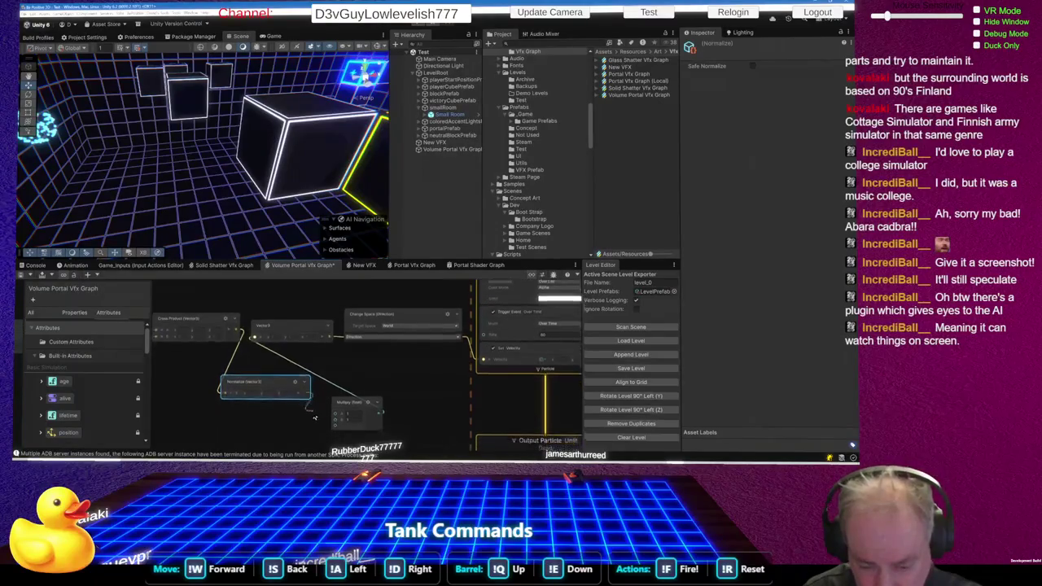
{"action": "left_click_drag", "start_coordinate": [332, 399], "coordinate": [335, 394]}
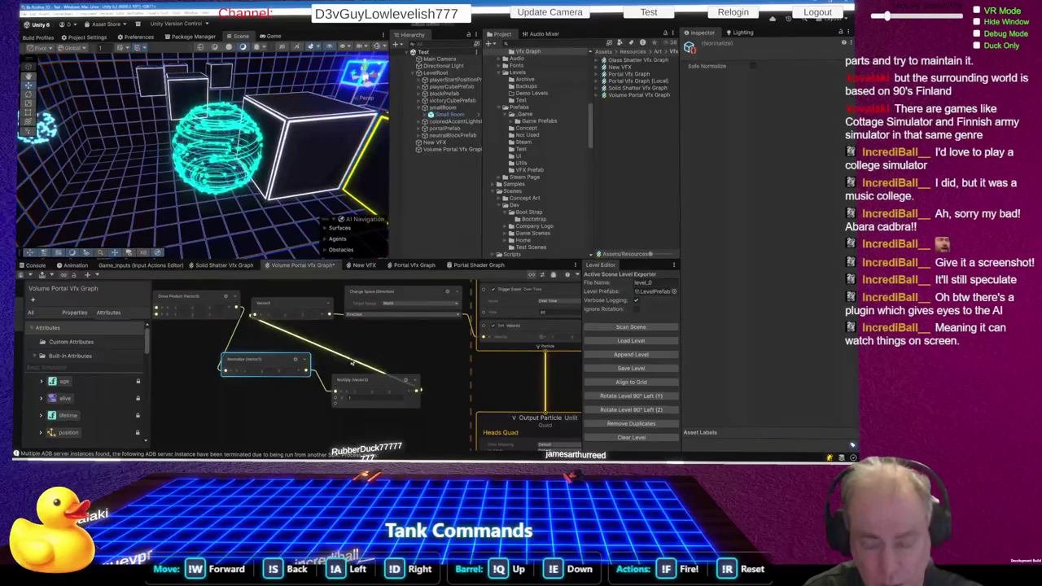
{"action": "left_click", "coordinate": [296, 308]}
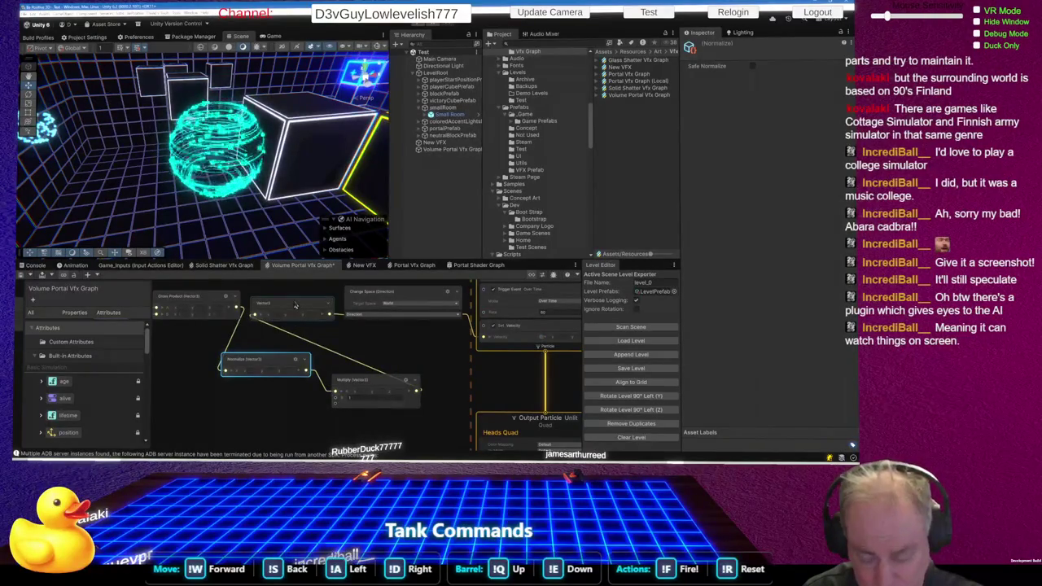
{"action": "key", "text": "Delete"}
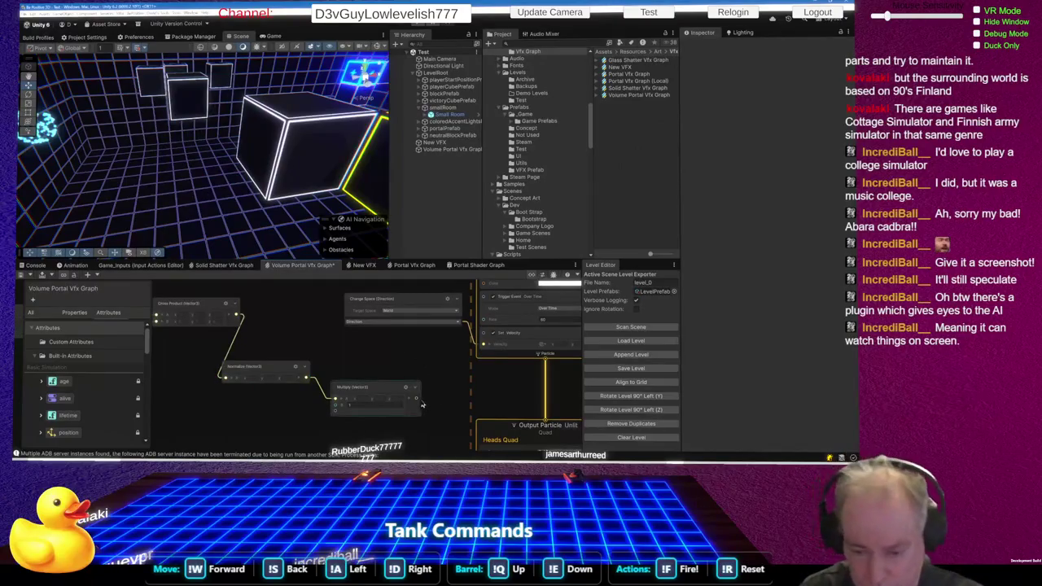
{"action": "mouse_move", "coordinate": [417, 402]}
{"action": "left_mouse_down"}
{"action": "mouse_move", "coordinate": [371, 381]}
{"action": "mouse_move", "coordinate": [344, 326]}
{"action": "mouse_move", "coordinate": [346, 349]}
{"action": "left_mouse_up"}
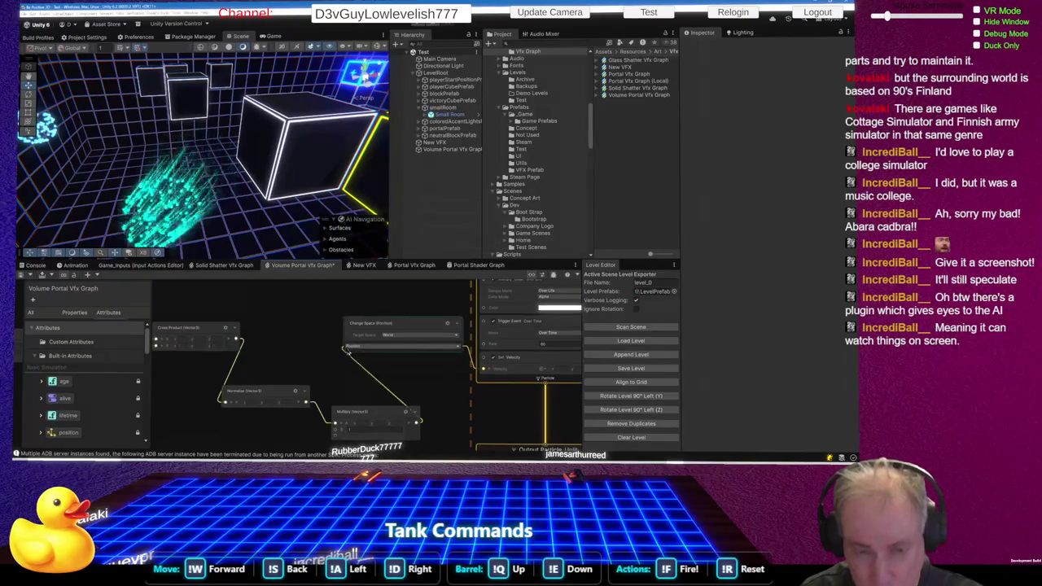
- Set Change Space to convert a Direction and save the graph
{"action": "left_click", "coordinate": [389, 322]}
{"action": "left_click", "coordinate": [382, 348]}
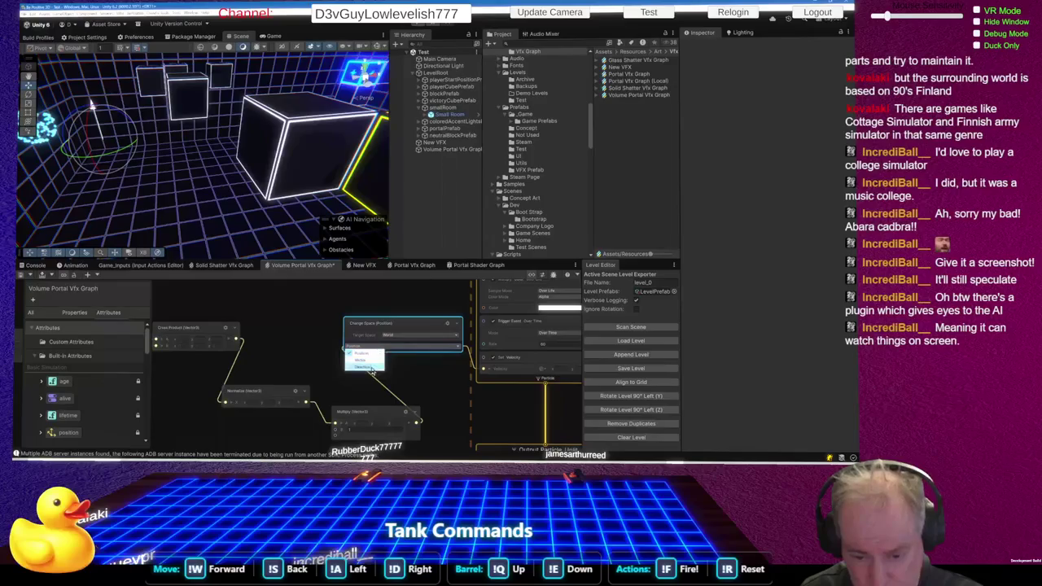
{"action": "left_click", "coordinate": [371, 368]}
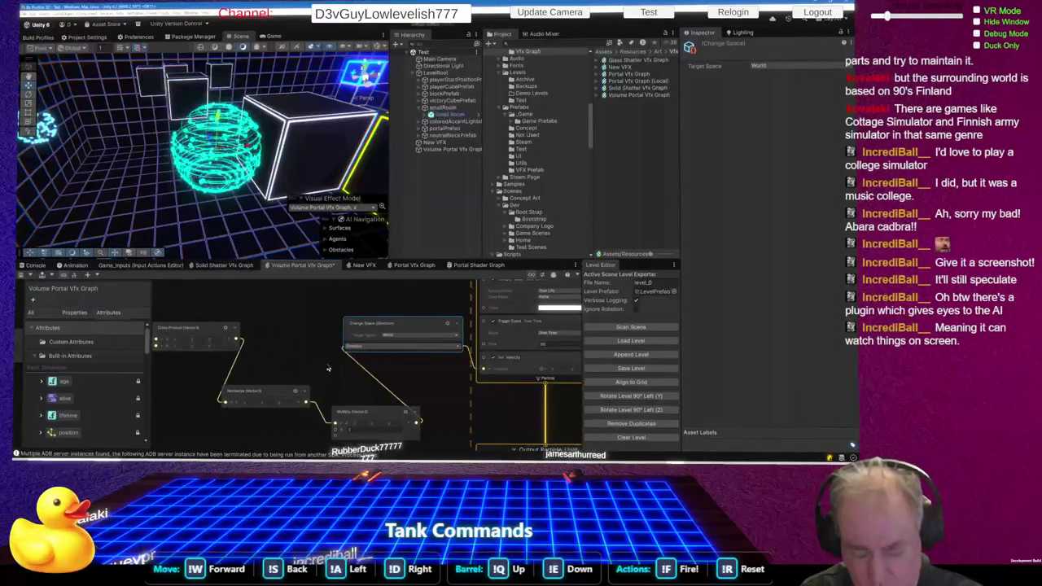
{"action": "left_click", "coordinate": [364, 426]}
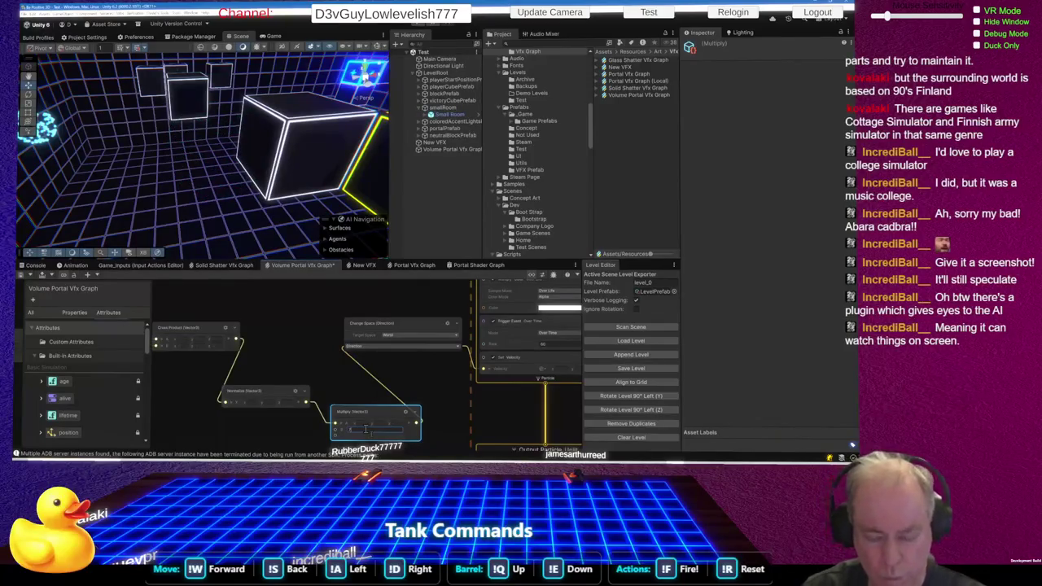
{"action": "left_click", "coordinate": [328, 380]}
{"action": "key", "text": "ctrl+s"}
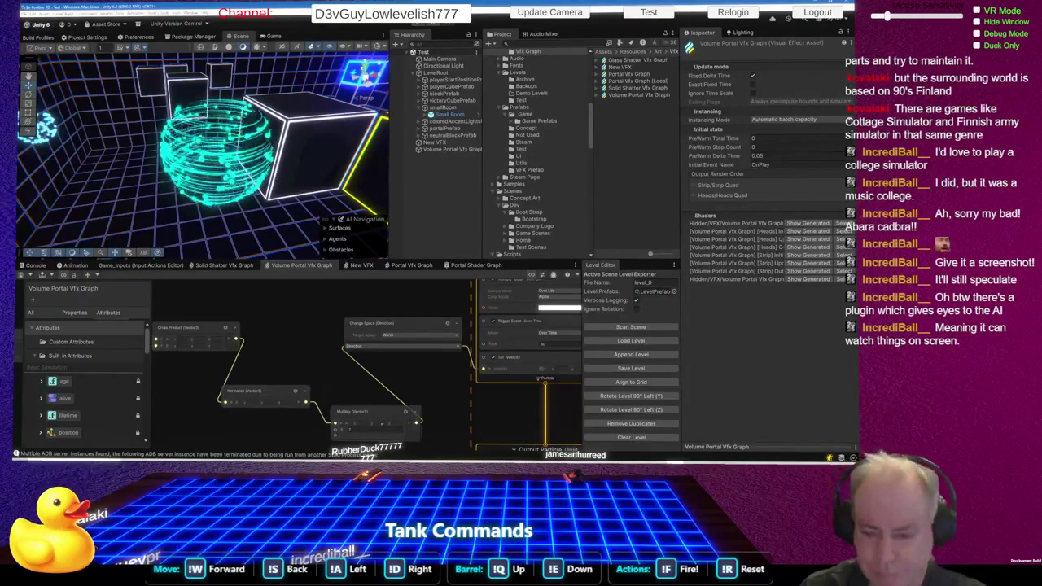
- Open the Color Over Life gradient in the gradient editor
{"action": "scroll", "coordinate": [263, 328], "scroll_direction": "down", "scroll_amount": 3}
{"action": "scroll", "coordinate": [381, 314], "scroll_direction": "down", "scroll_amount": 3}
{"action": "scroll", "coordinate": [377, 358], "scroll_direction": "up", "scroll_amount": 5}
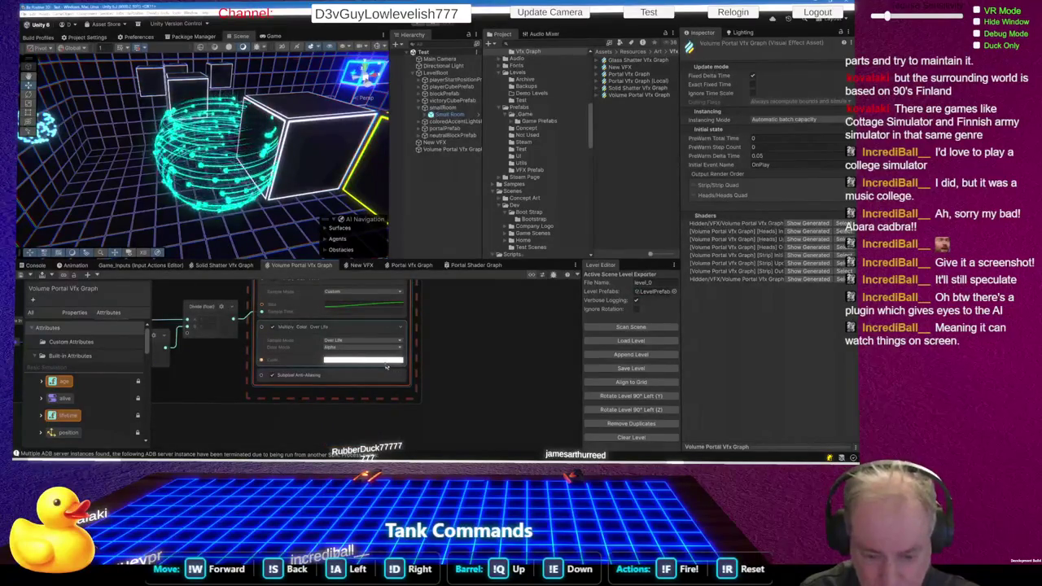
{"action": "scroll", "coordinate": [370, 358], "scroll_direction": "up", "scroll_amount": 2}
{"action": "left_click", "coordinate": [371, 357]}
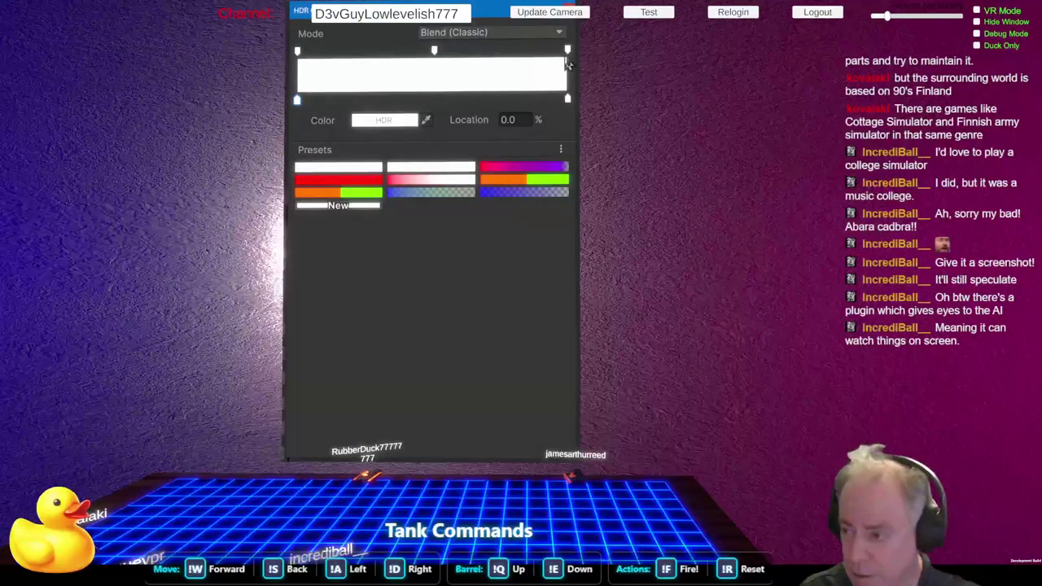
- Remove the middle alpha key and set the start alpha to 226 and end alpha to 59
{"action": "left_click", "coordinate": [568, 52]}
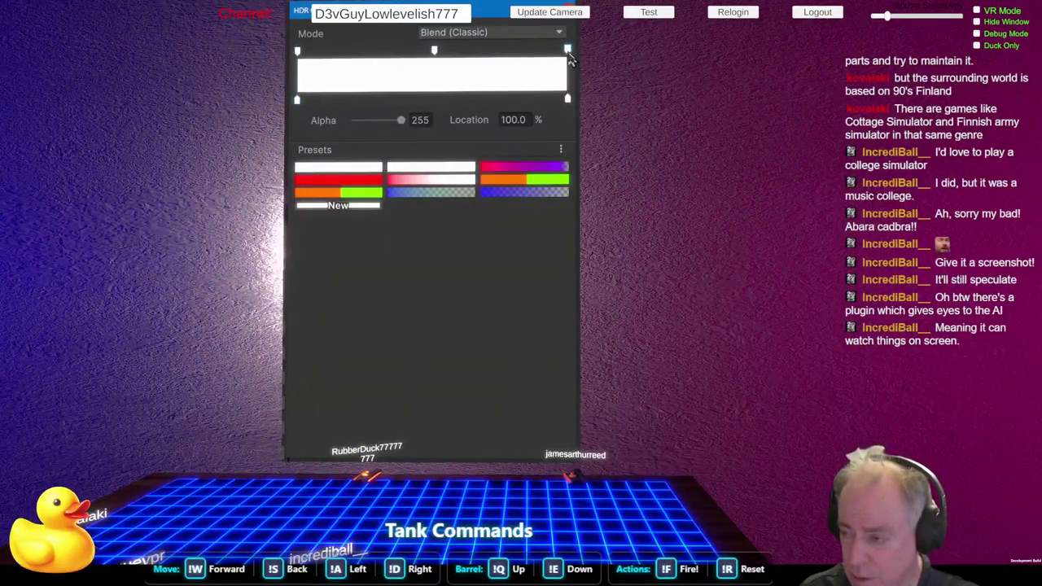
{"action": "left_click", "coordinate": [383, 121]}
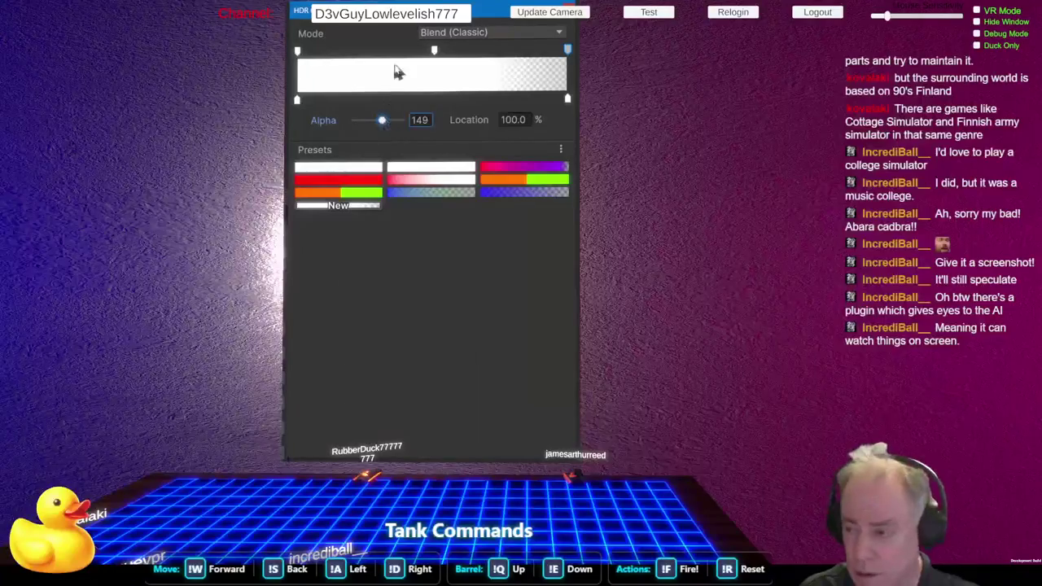
{"action": "left_click", "coordinate": [434, 51]}
{"action": "key", "text": "Delete"}
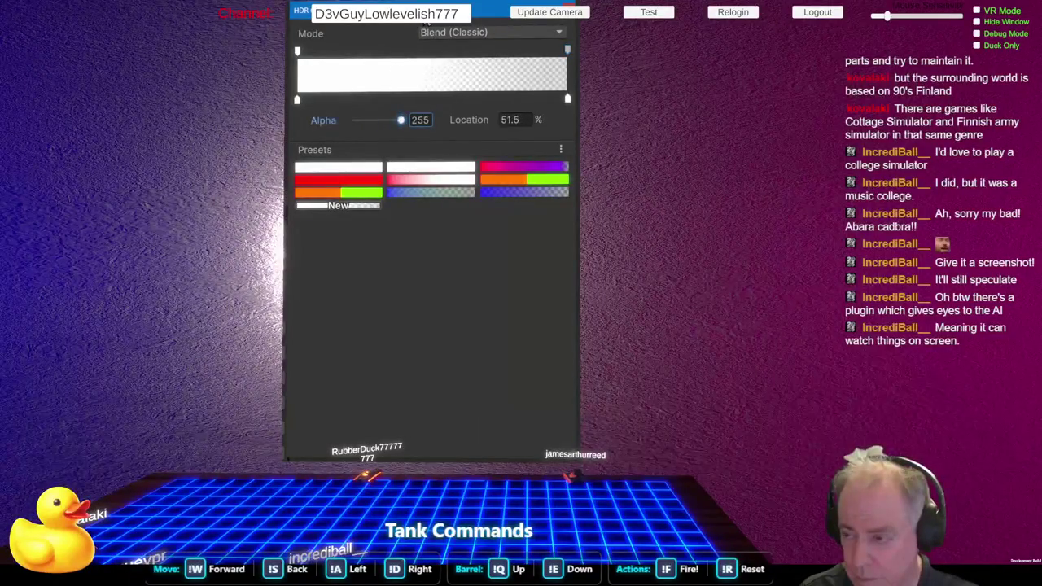
{"action": "left_click", "coordinate": [297, 52]}
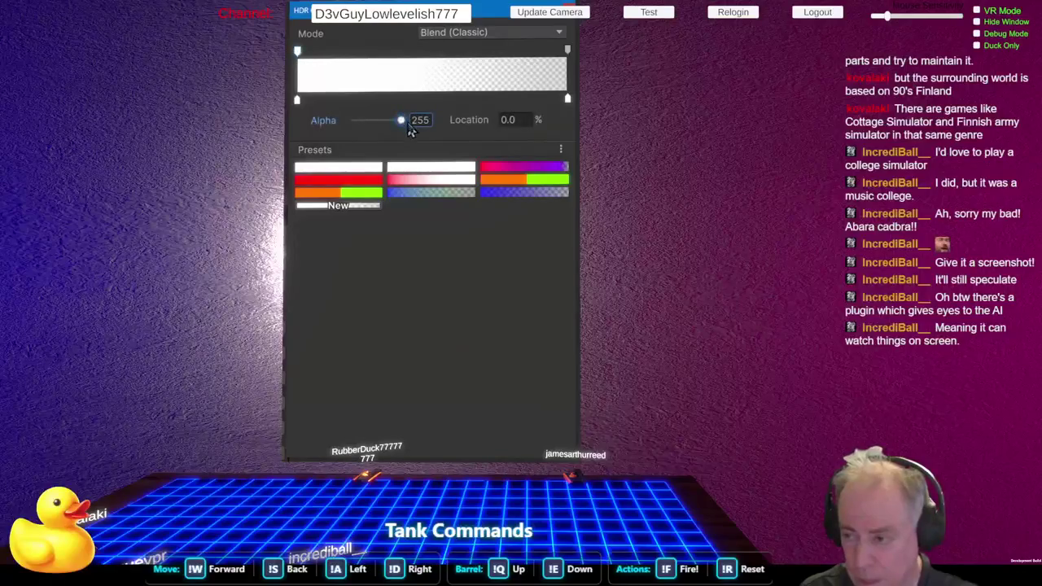
{"action": "left_click", "coordinate": [368, 121]}
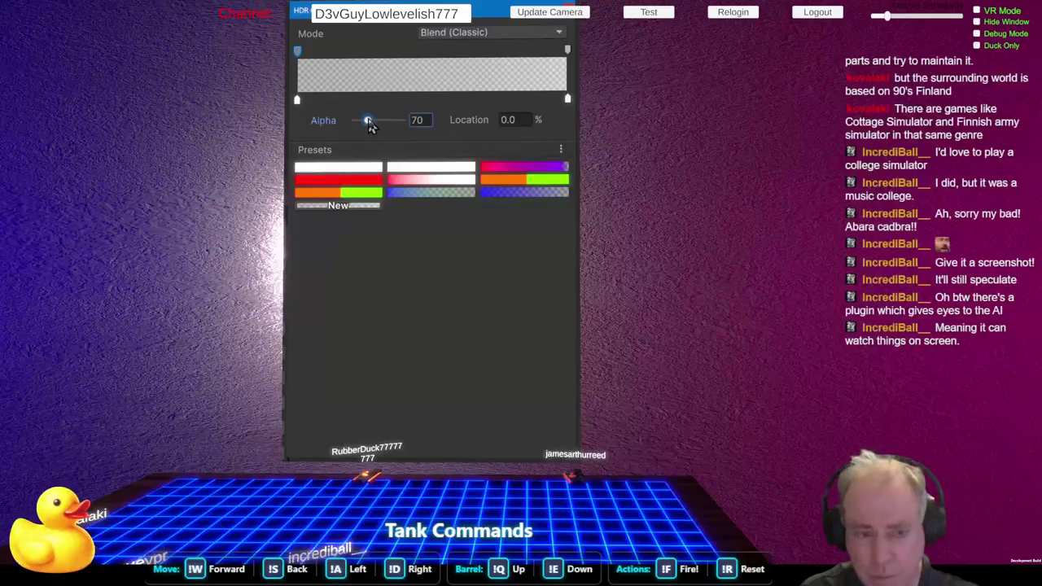
{"action": "left_click_drag", "start_coordinate": [368, 121], "coordinate": [361, 122]}
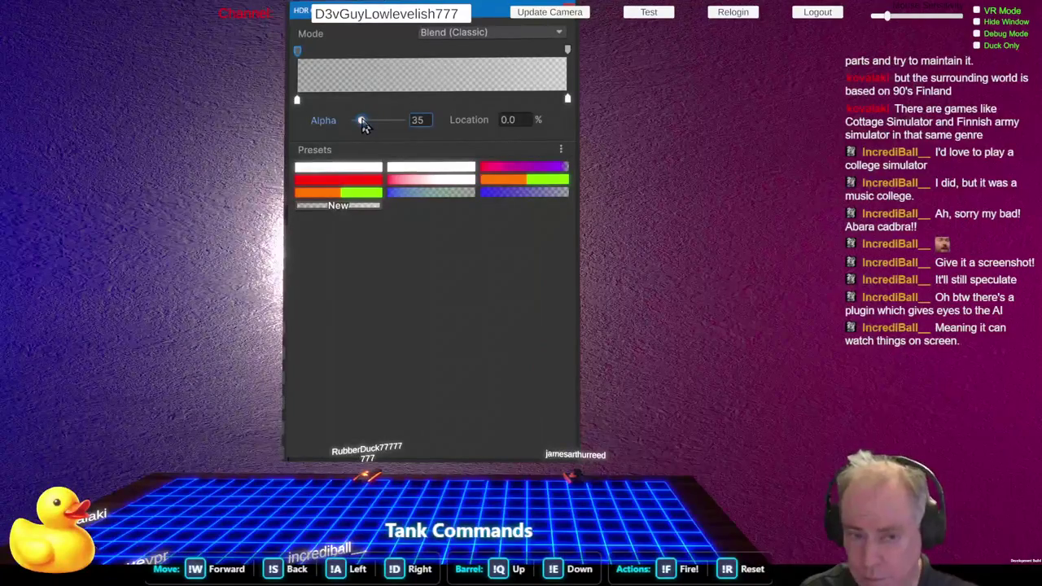
{"action": "left_click", "coordinate": [567, 50]}
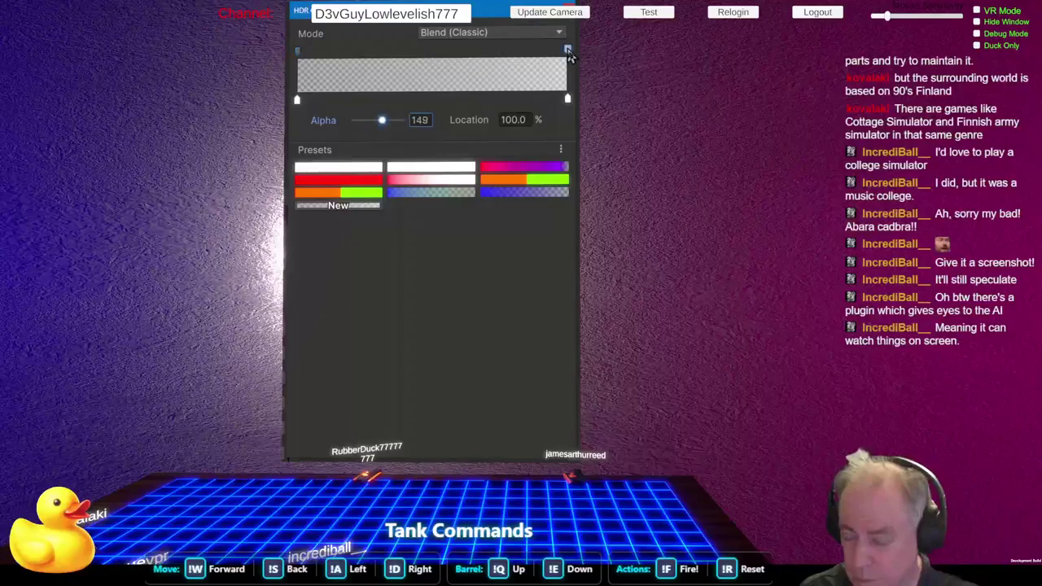
{"action": "left_click", "coordinate": [367, 121]}
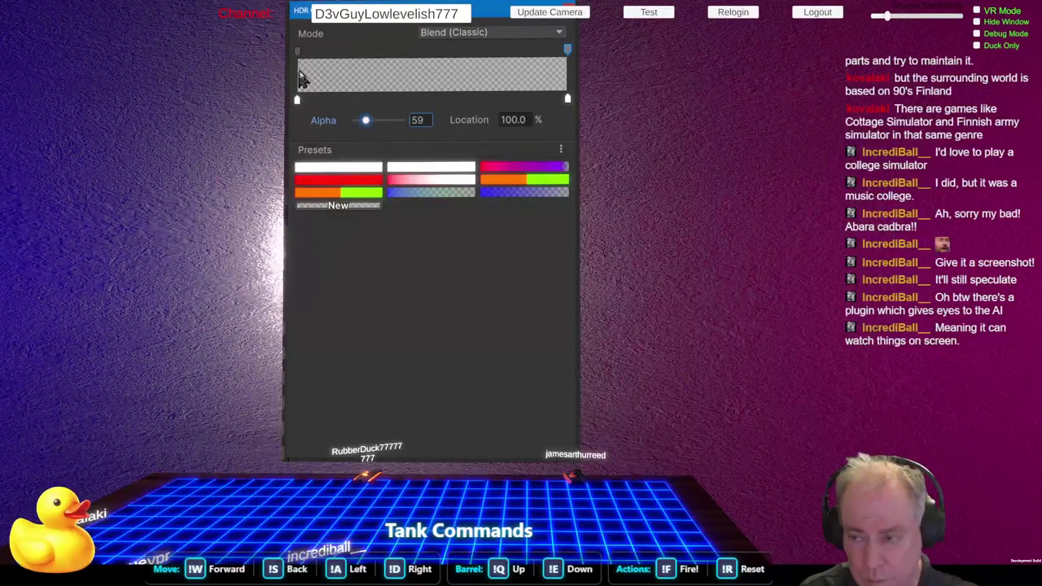
{"action": "left_click", "coordinate": [298, 51]}
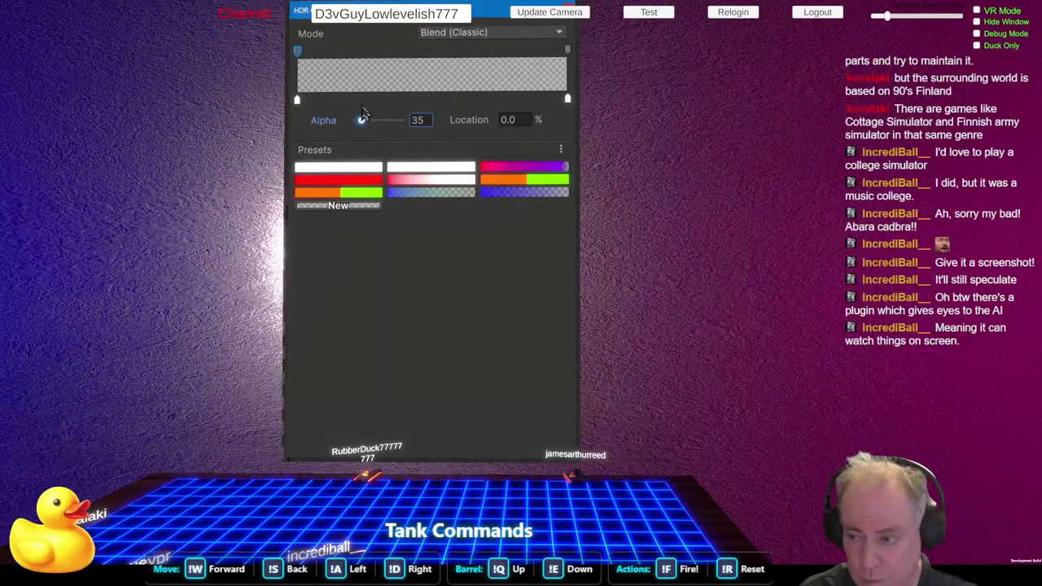
{"action": "left_click_drag", "start_coordinate": [364, 120], "coordinate": [396, 120]}
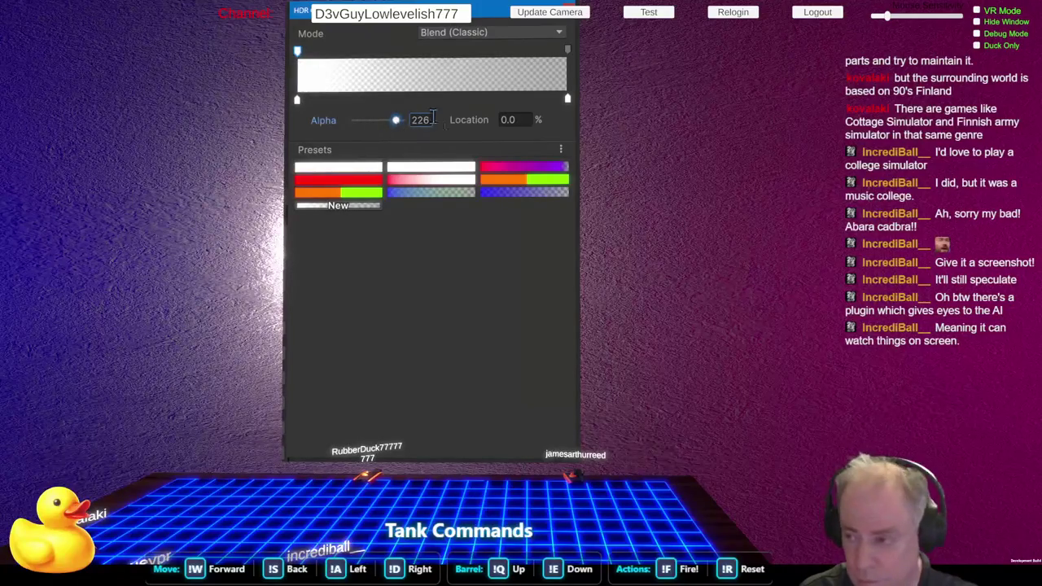
- Add an alpha key at 14% with alpha 16
{"action": "left_click", "coordinate": [335, 54]}
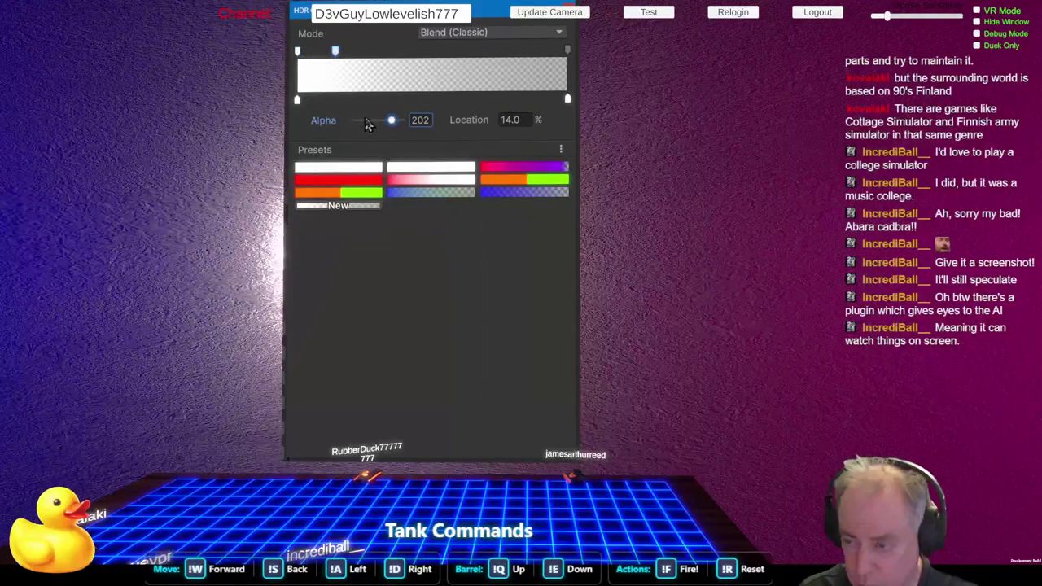
{"action": "left_click", "coordinate": [366, 121]}
{"action": "left_click_drag", "start_coordinate": [365, 120], "coordinate": [359, 121]}
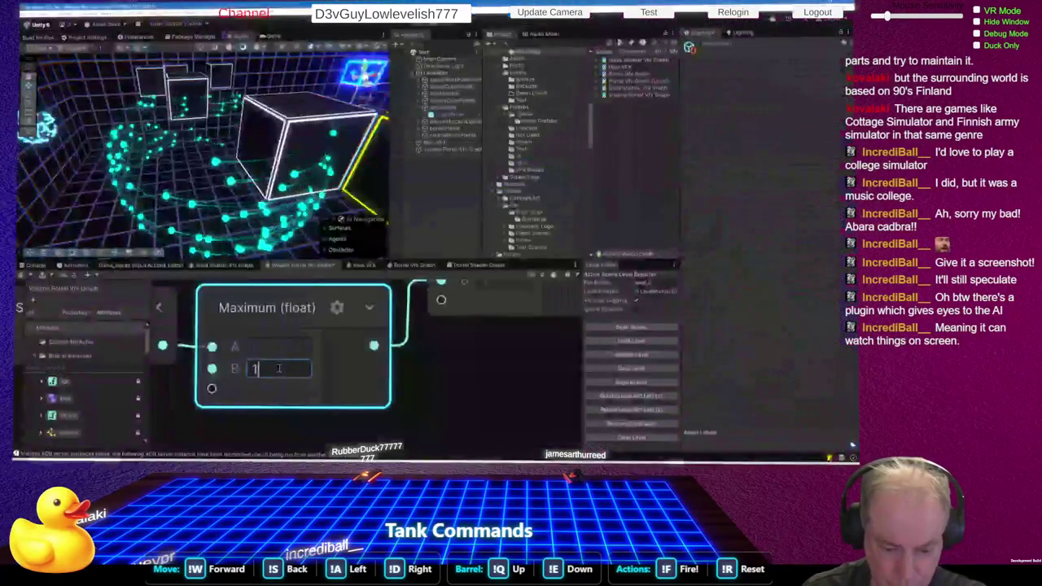
{"action": "left_click", "coordinate": [280, 369]}
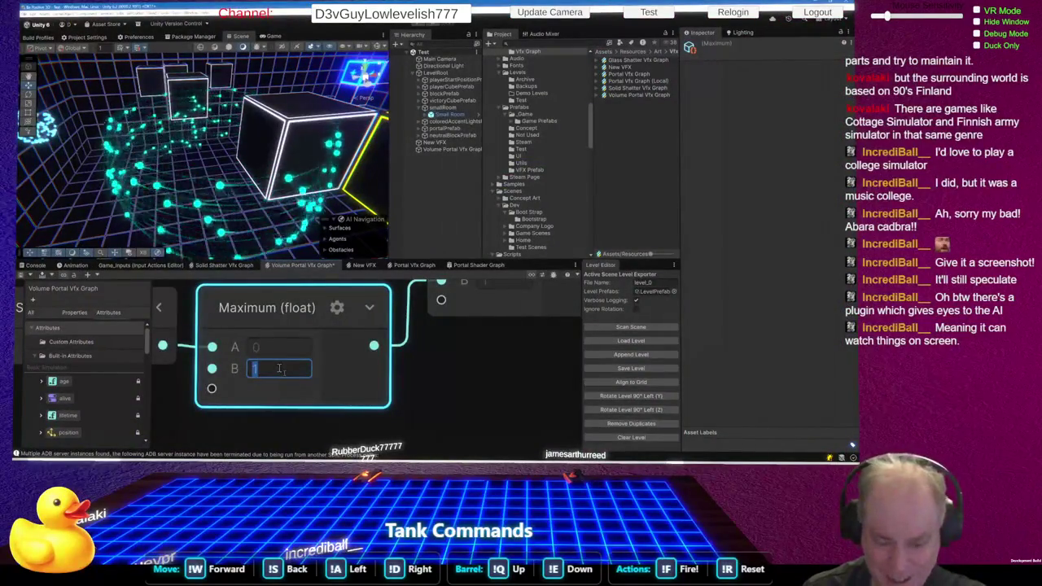
- Set the Maximum node's B input to 4
{"action": "type", "text": "4"}
{"action": "left_click", "coordinate": [446, 416]}
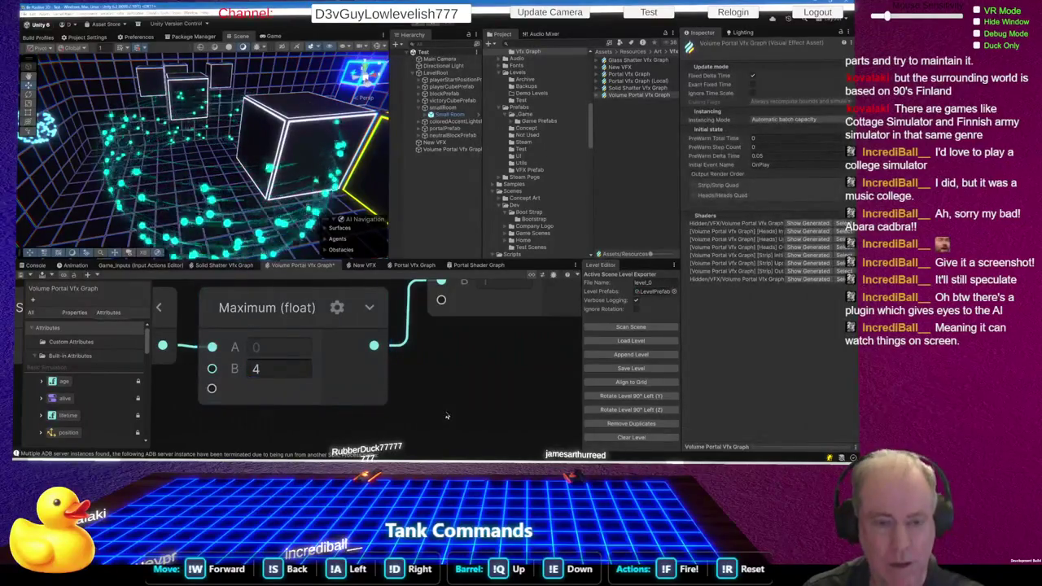
{"action": "scroll", "coordinate": [446, 416], "scroll_direction": "down", "scroll_amount": 5}
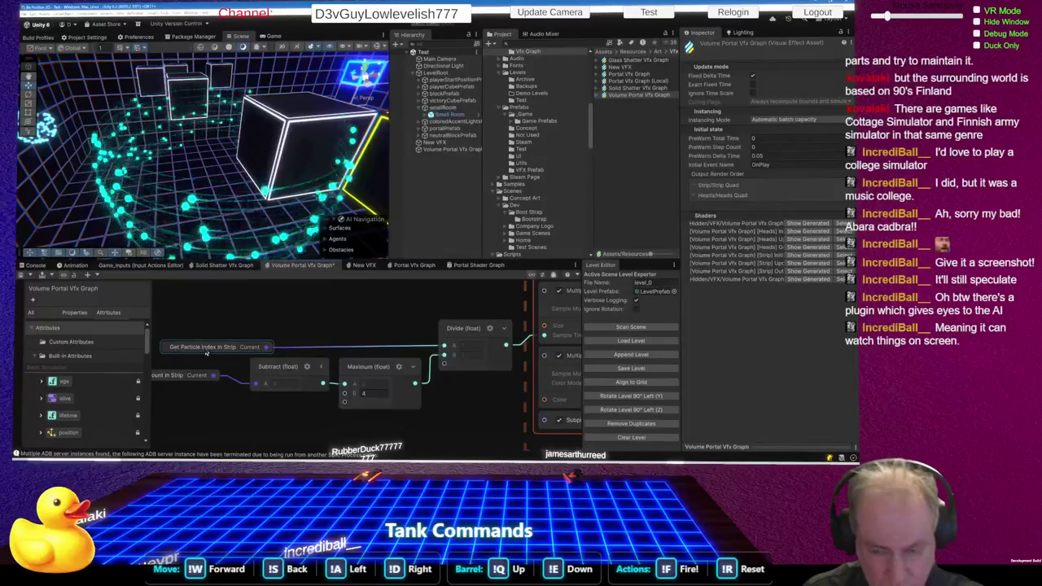
{"action": "left_click", "coordinate": [370, 393]}
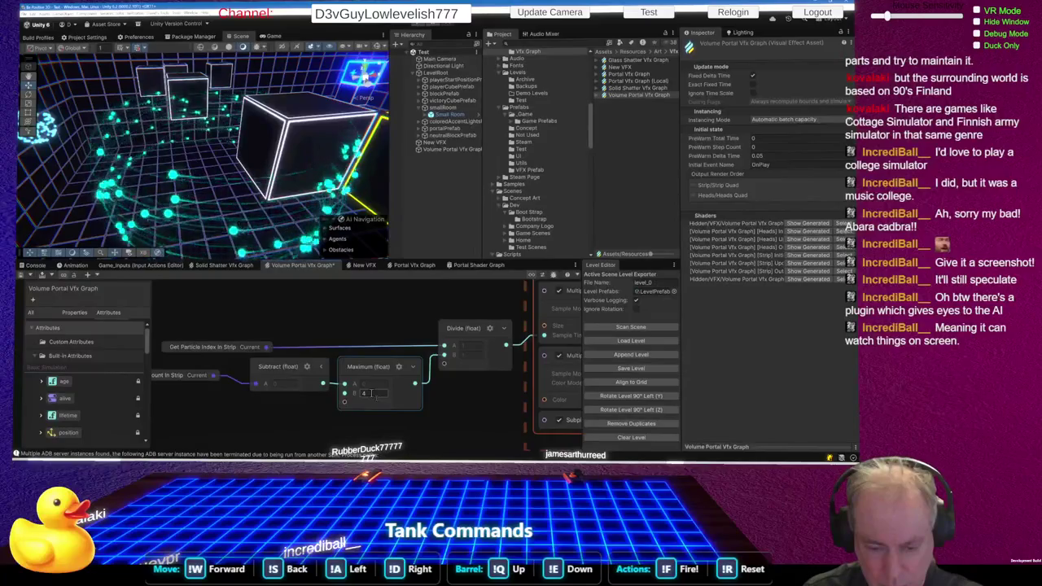
{"action": "scroll", "coordinate": [306, 409], "scroll_direction": "down", "scroll_amount": 6}
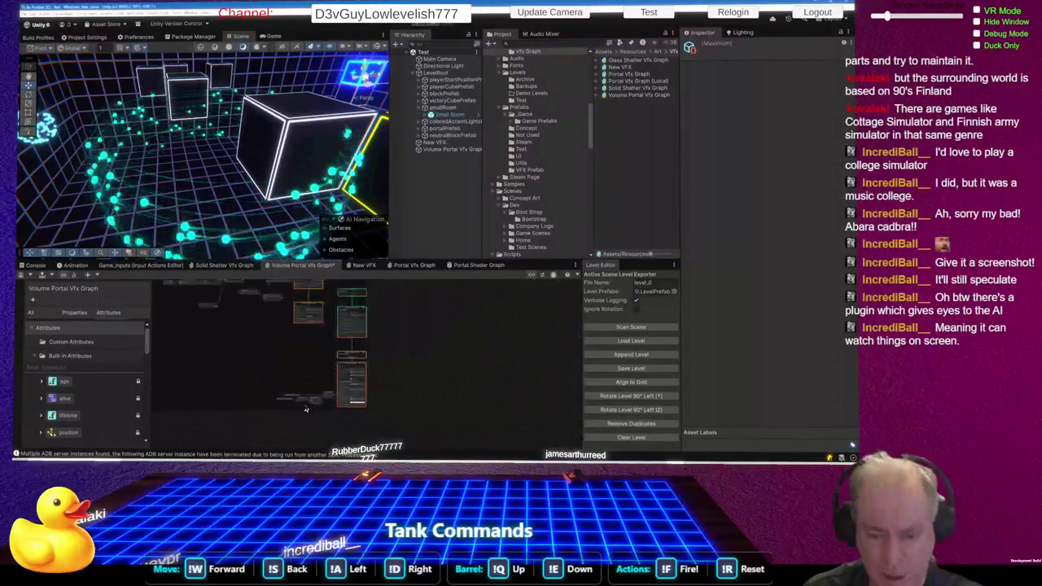
{"action": "scroll", "coordinate": [300, 326], "scroll_direction": "up", "scroll_amount": 5}
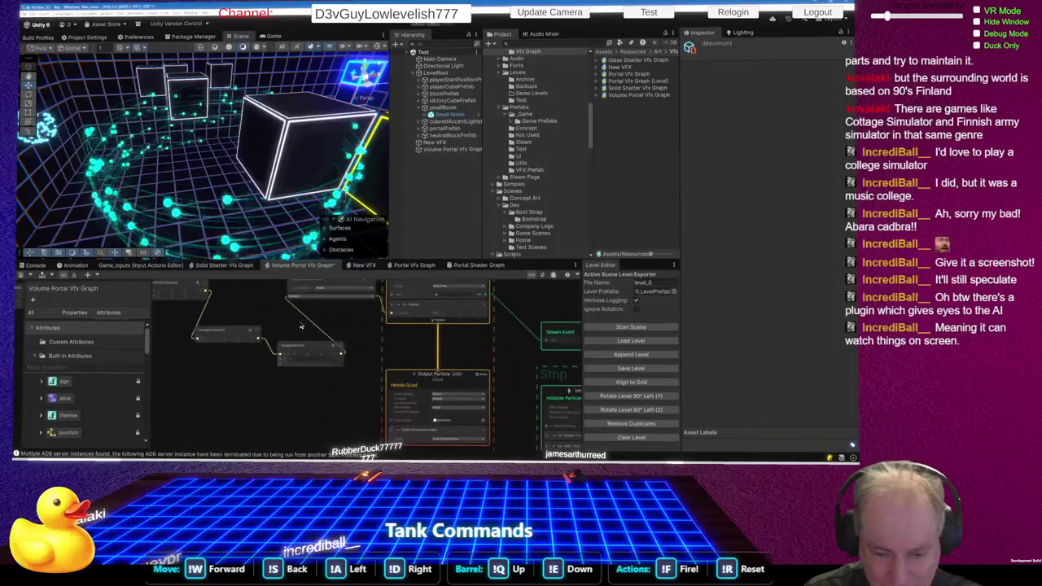
{"action": "scroll", "coordinate": [301, 327], "scroll_direction": "down", "scroll_amount": 3}
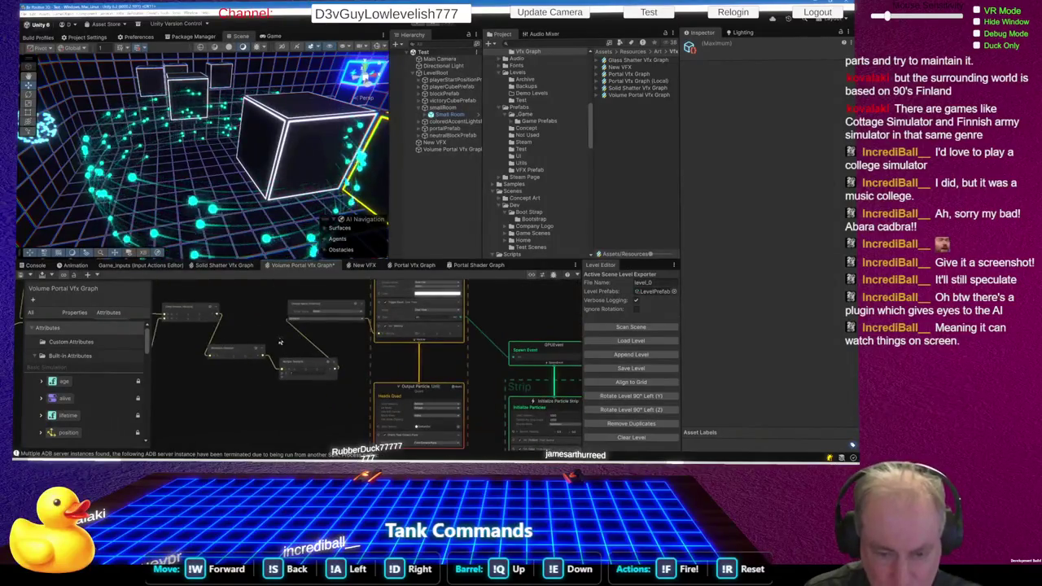
{"action": "scroll", "coordinate": [286, 316], "scroll_direction": "up", "scroll_amount": 5}
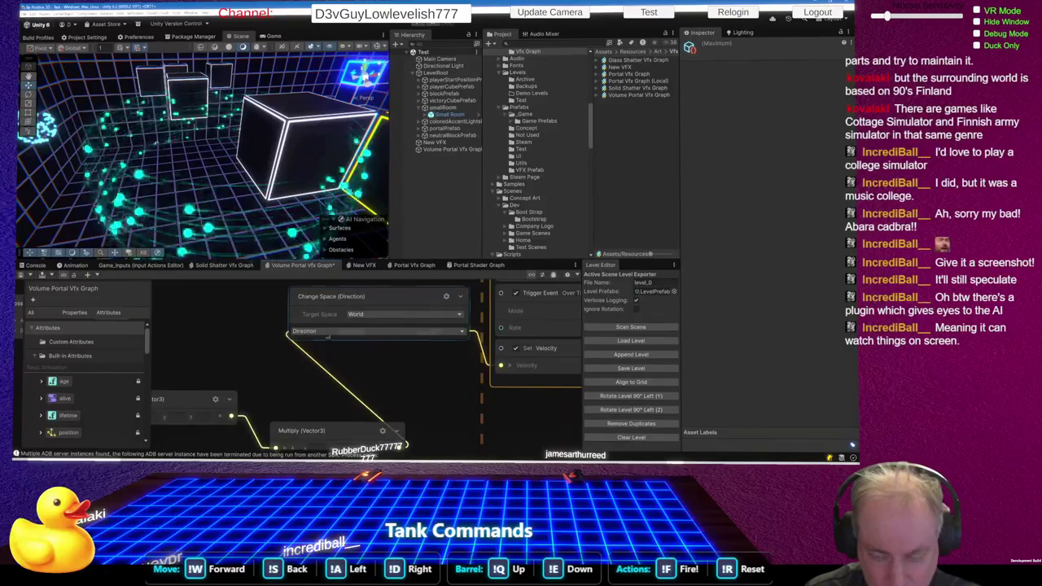
{"action": "scroll", "coordinate": [395, 359], "scroll_direction": "down", "scroll_amount": 2}
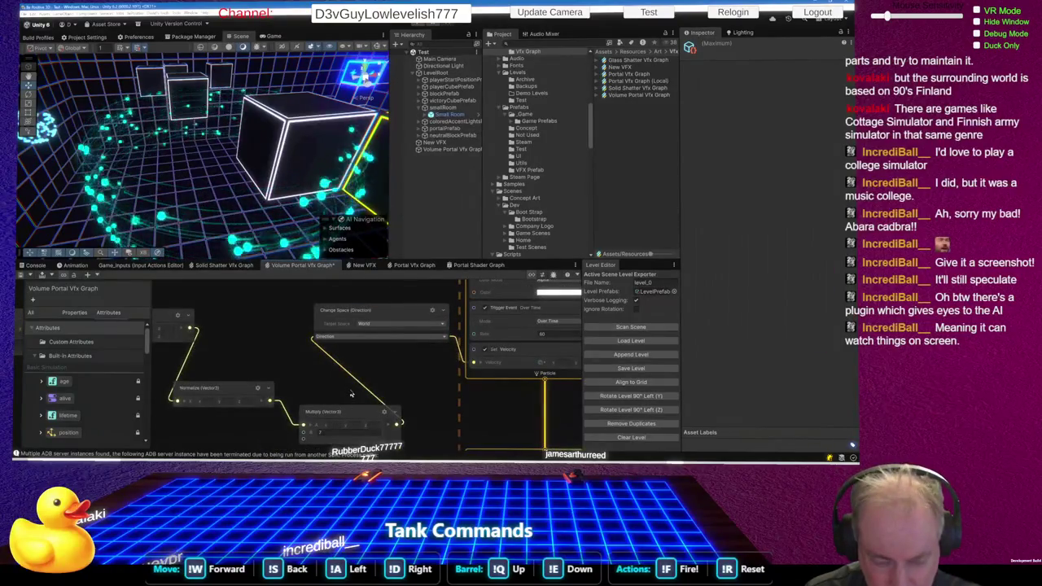
- Change the velocity Multiply factor to 50 and save to preview the particle speed
{"action": "left_click", "coordinate": [342, 430]}
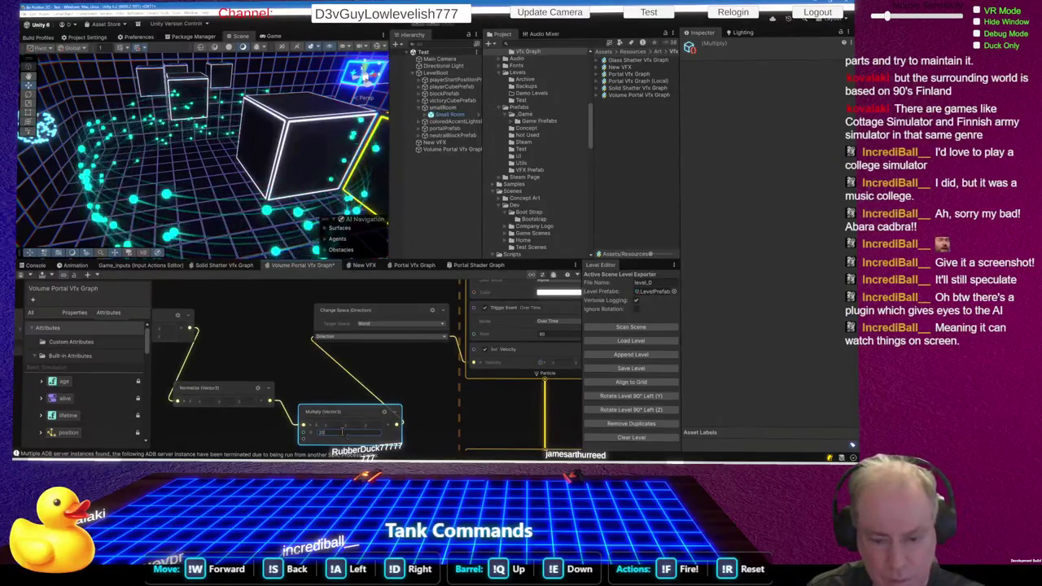
{"action": "key", "text": "ctrl+s"}
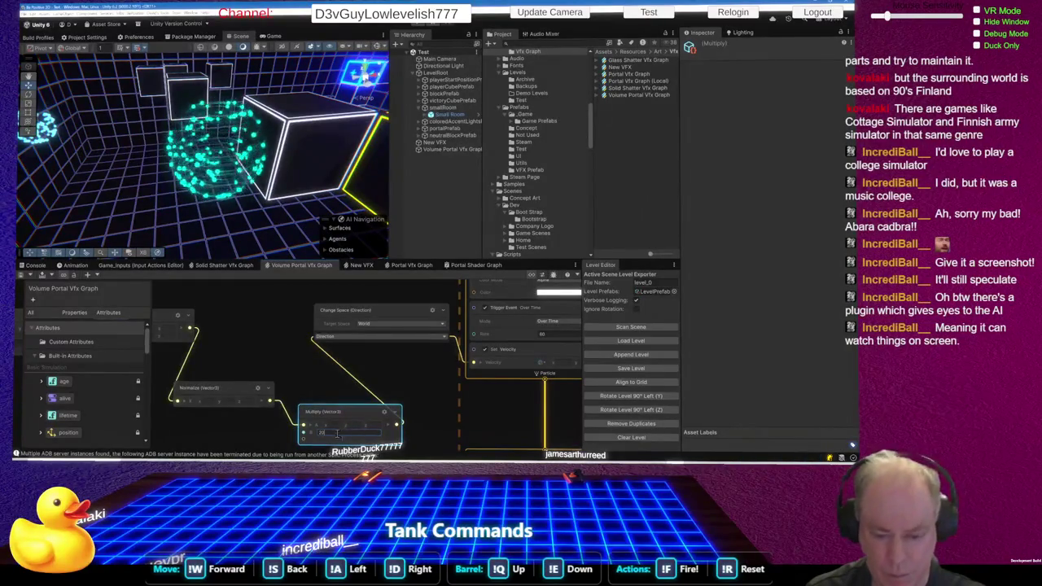
{"action": "key", "text": "BackSpace"}
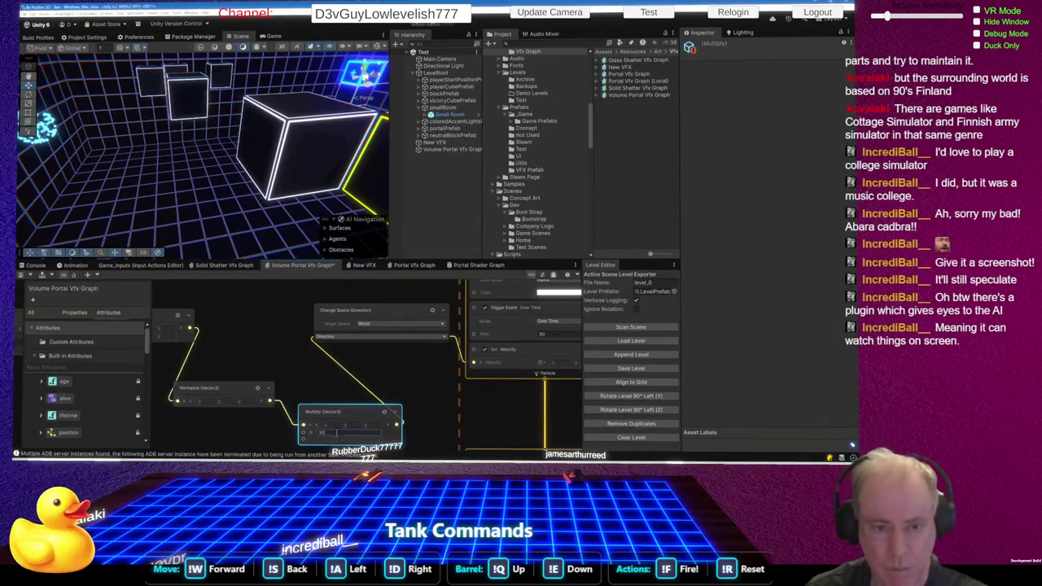
{"action": "key", "text": "ctrl+s"}
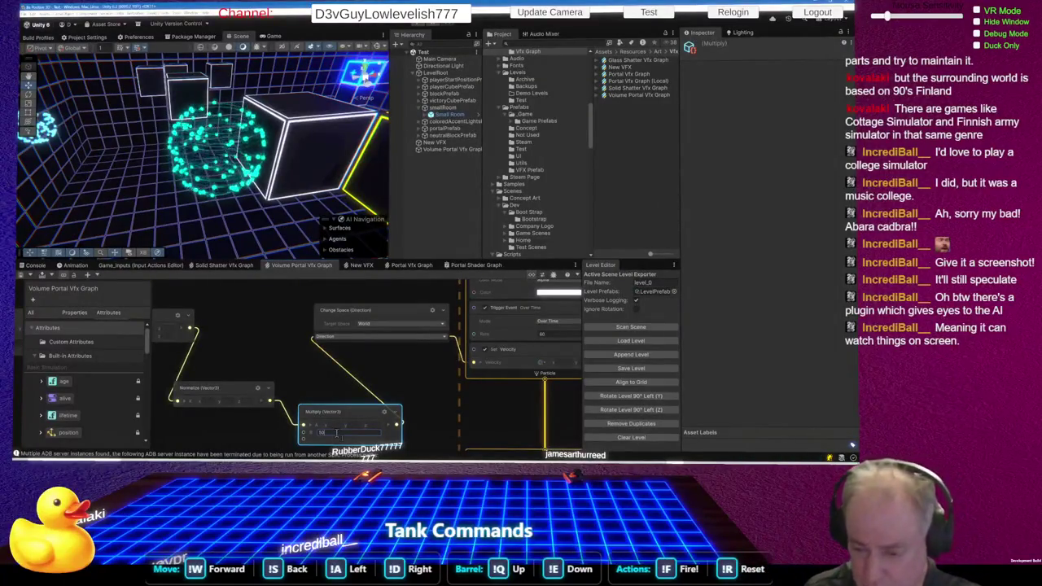
{"action": "scroll", "coordinate": [428, 384], "scroll_direction": "down", "scroll_amount": 5}
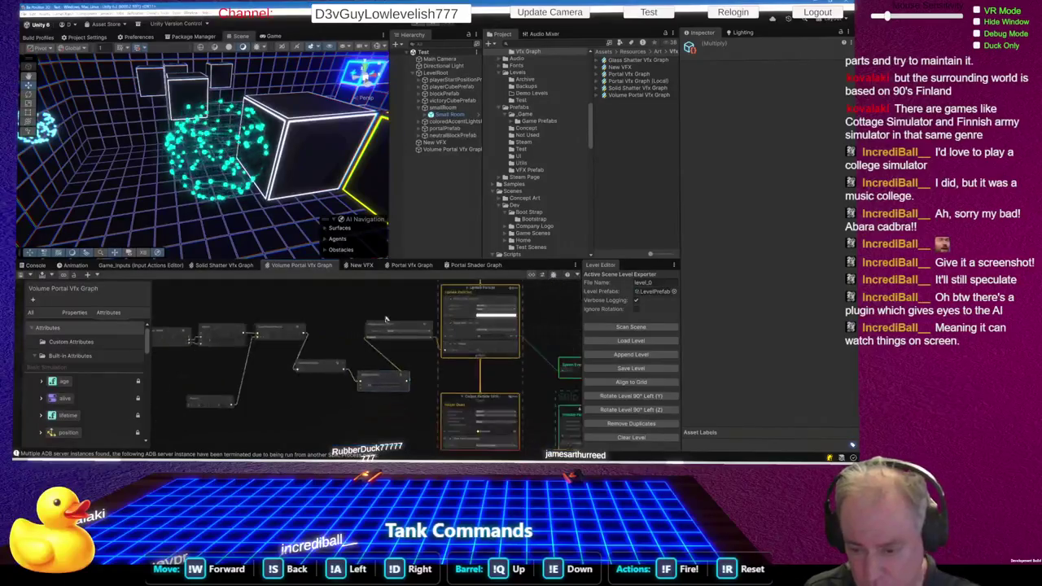
{"action": "scroll", "coordinate": [429, 393], "scroll_direction": "up", "scroll_amount": 3}
{"action": "scroll", "coordinate": [413, 338], "scroll_direction": "down", "scroll_amount": 5}
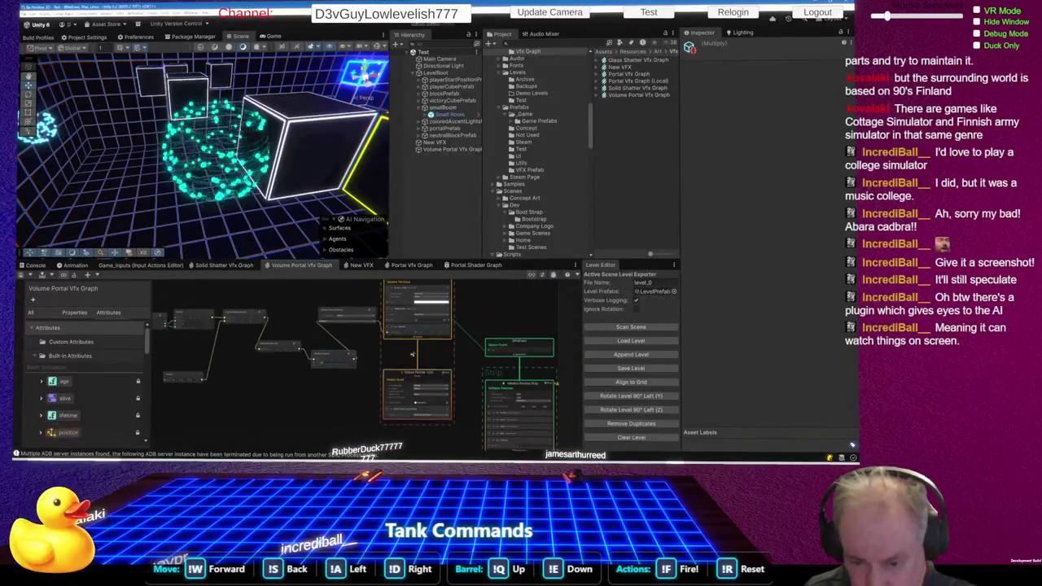
{"action": "scroll", "coordinate": [418, 358], "scroll_direction": "up", "scroll_amount": 5}
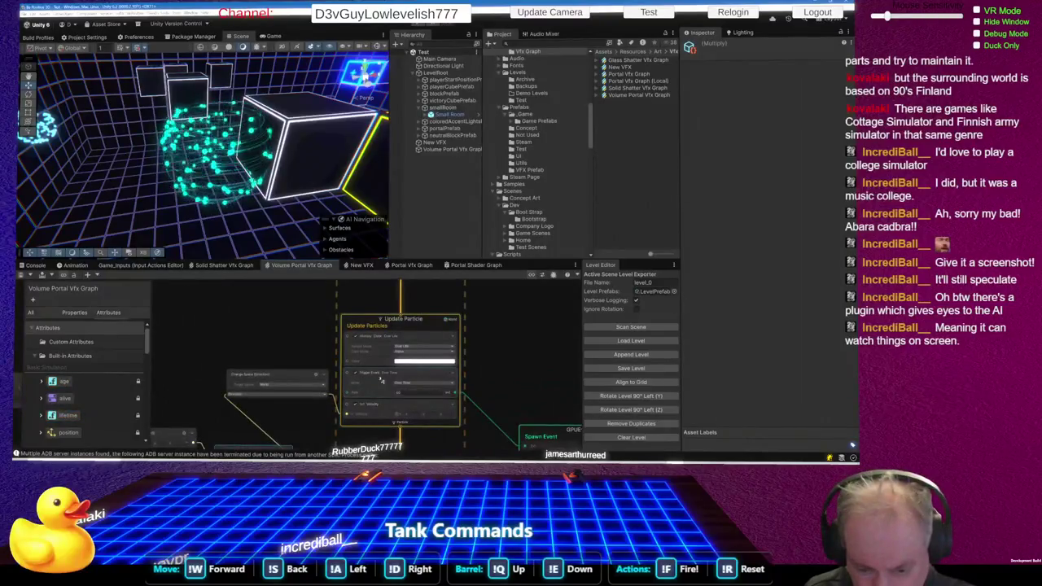
{"action": "scroll", "coordinate": [381, 380], "scroll_direction": "up", "scroll_amount": 3}
{"action": "scroll", "coordinate": [366, 346], "scroll_direction": "down", "scroll_amount": 1}
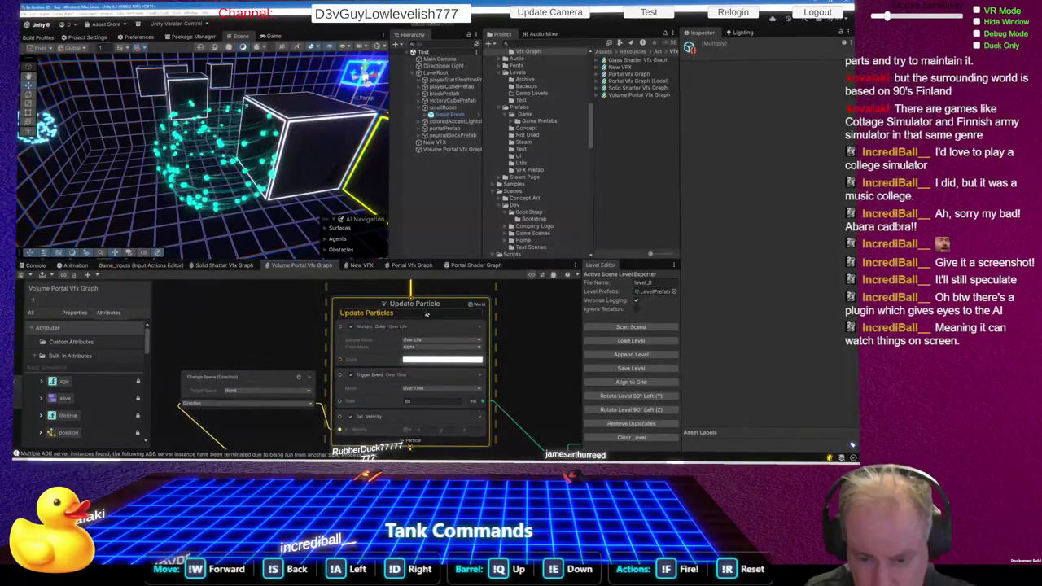
{"action": "scroll", "coordinate": [349, 350], "scroll_direction": "down", "scroll_amount": 5}
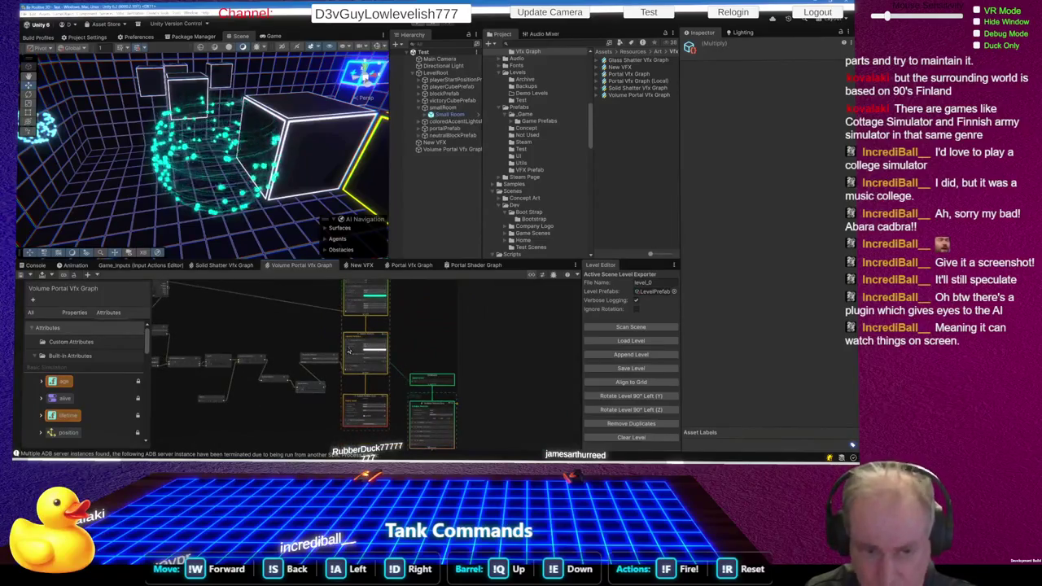
{"action": "scroll", "coordinate": [422, 361], "scroll_direction": "down", "scroll_amount": 3}
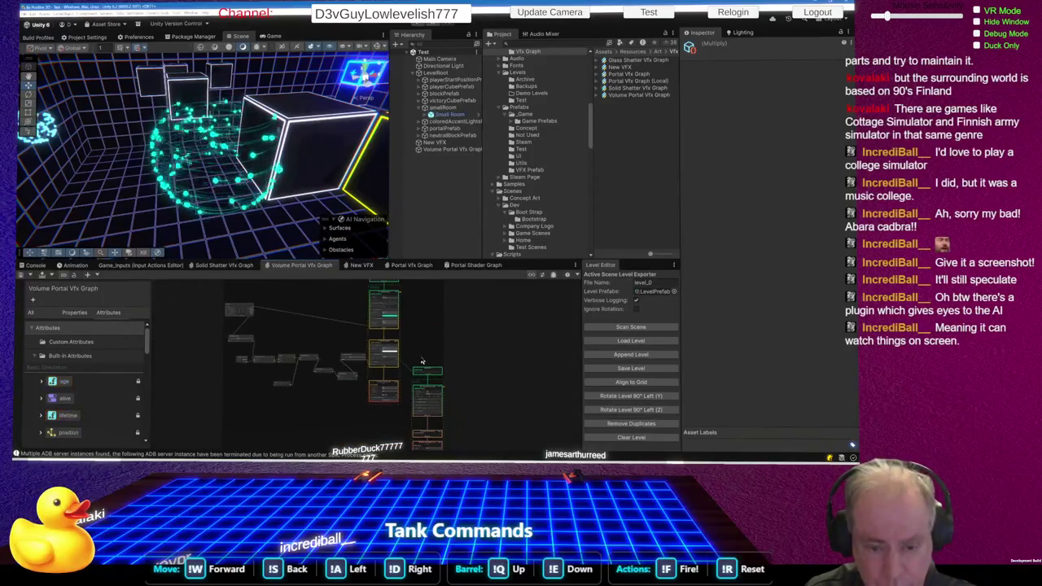
{"action": "scroll", "coordinate": [324, 375], "scroll_direction": "up", "scroll_amount": 10}
{"action": "left_click", "coordinate": [330, 384]}
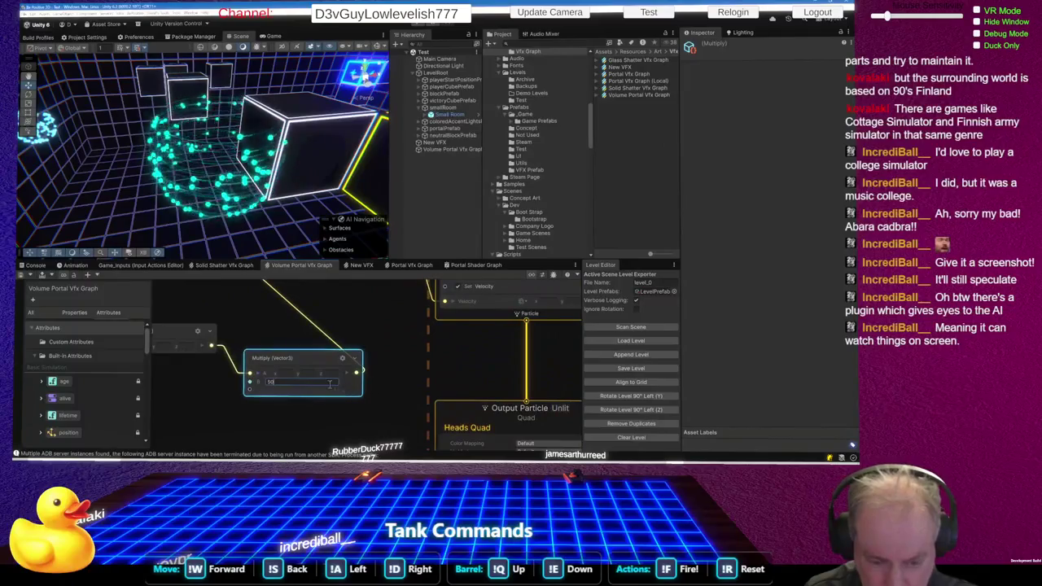
- Try velocity Multiply factors of 5 and 52, saving after each to preview the particles
{"action": "key", "text": "BackSpace"}
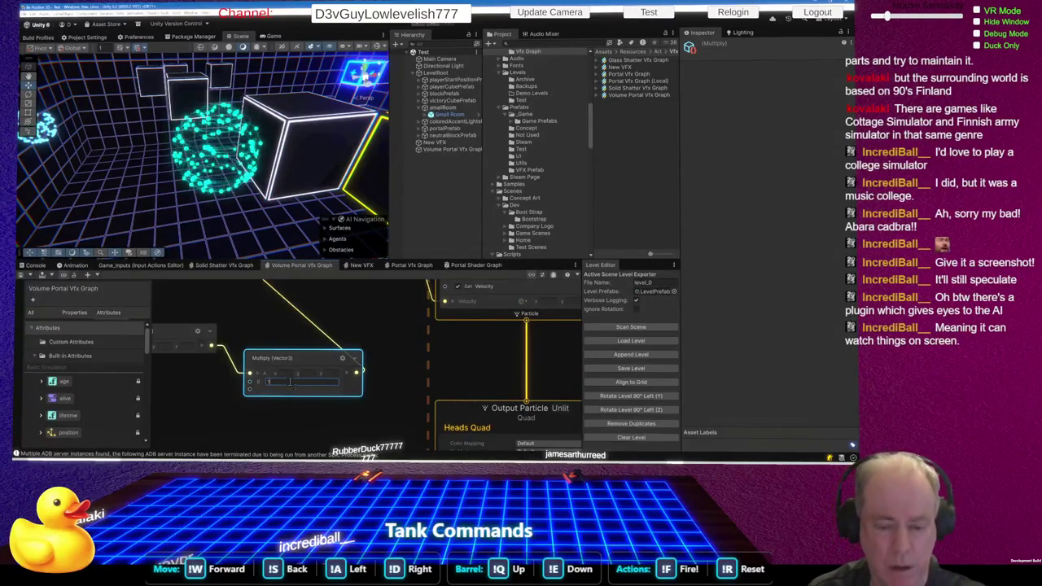
{"action": "type", "text": "2"}
{"action": "key", "text": "ctrl+s"}
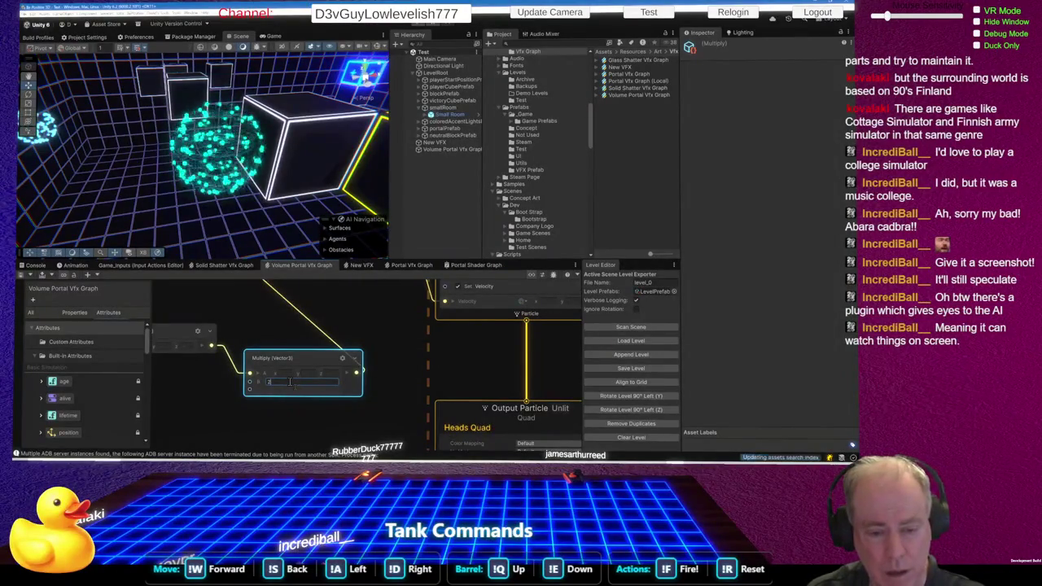
{"action": "key", "text": "BackSpace"}
{"action": "key", "text": "ctrl+s"}
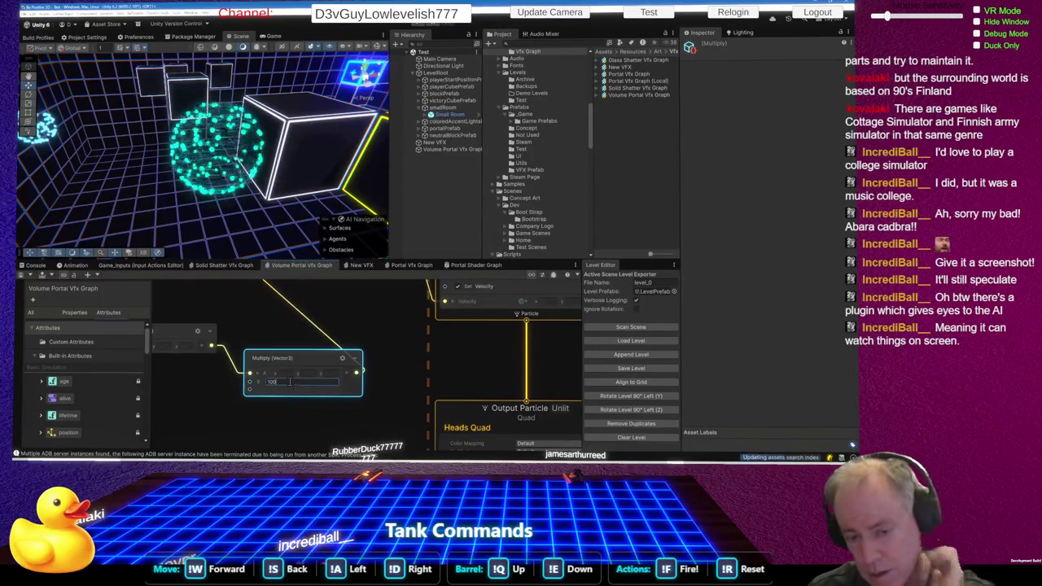
{"action": "scroll", "coordinate": [370, 397], "scroll_direction": "up", "scroll_amount": 3}
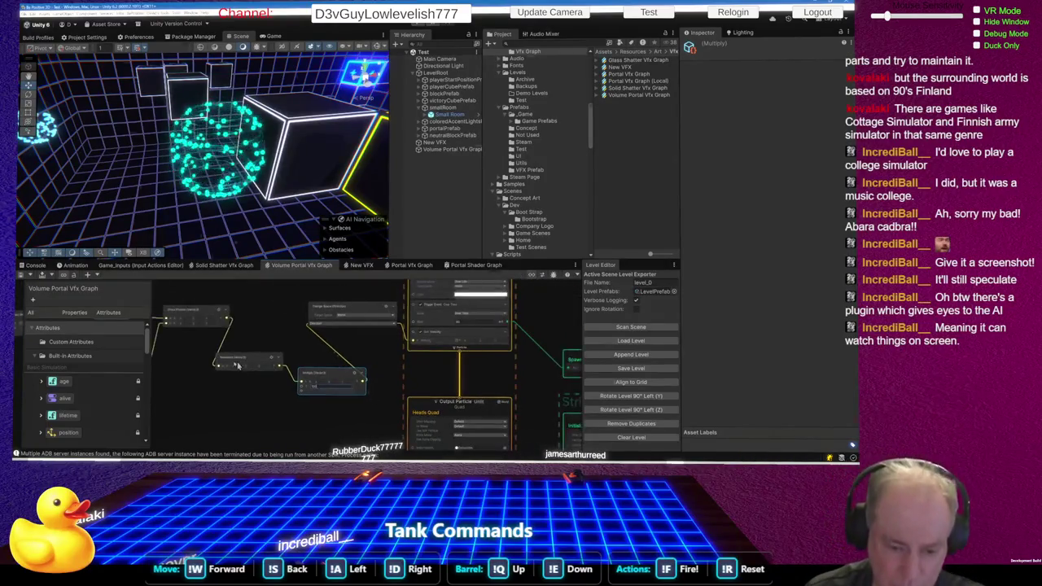
- Move a velocity-chain node lower-left and wire its output into the next node's input
{"action": "scroll", "coordinate": [274, 366], "scroll_direction": "down", "scroll_amount": 3}
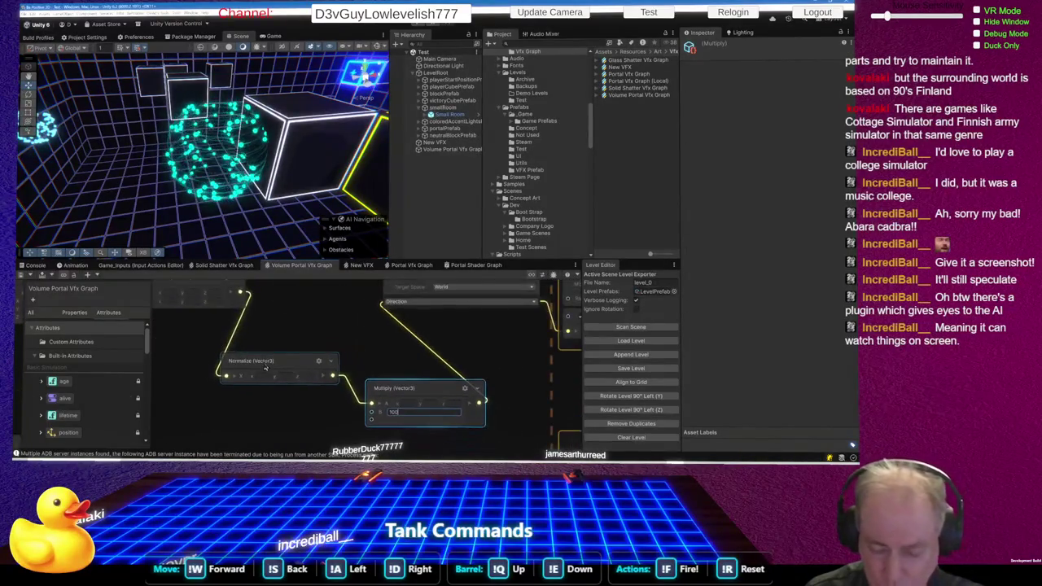
{"action": "left_click", "coordinate": [368, 390]}
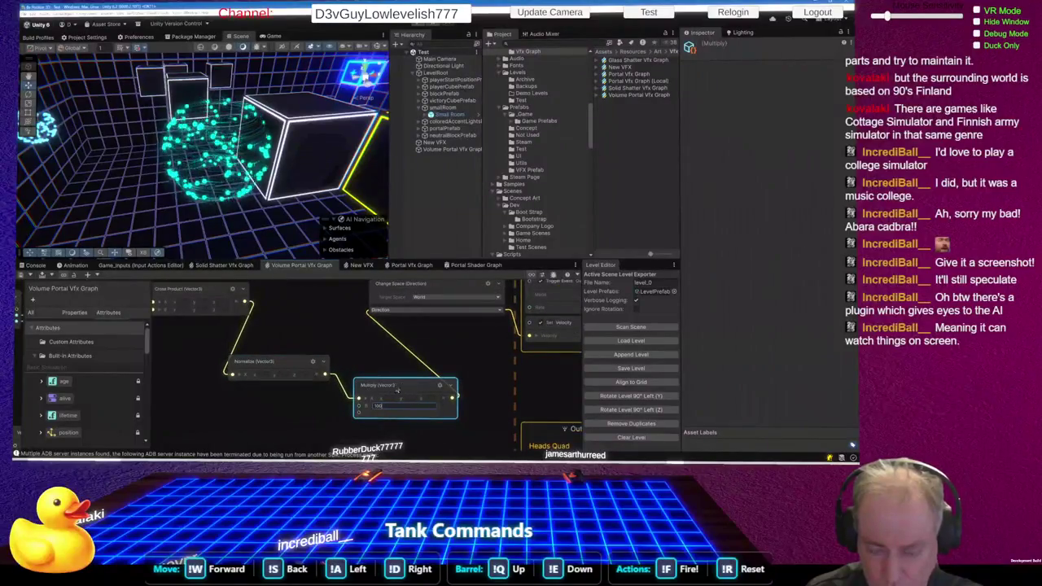
{"action": "scroll", "coordinate": [318, 374], "scroll_direction": "down", "scroll_amount": 2}
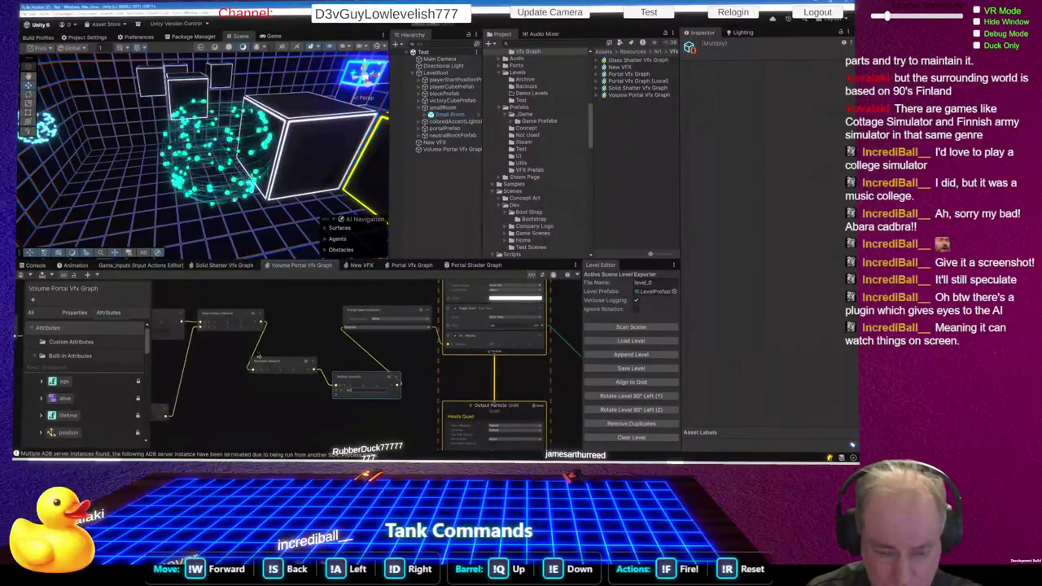
{"action": "left_click_drag", "start_coordinate": [279, 367], "coordinate": [241, 384]}
{"action": "left_click_drag", "start_coordinate": [266, 328], "coordinate": [336, 394]}
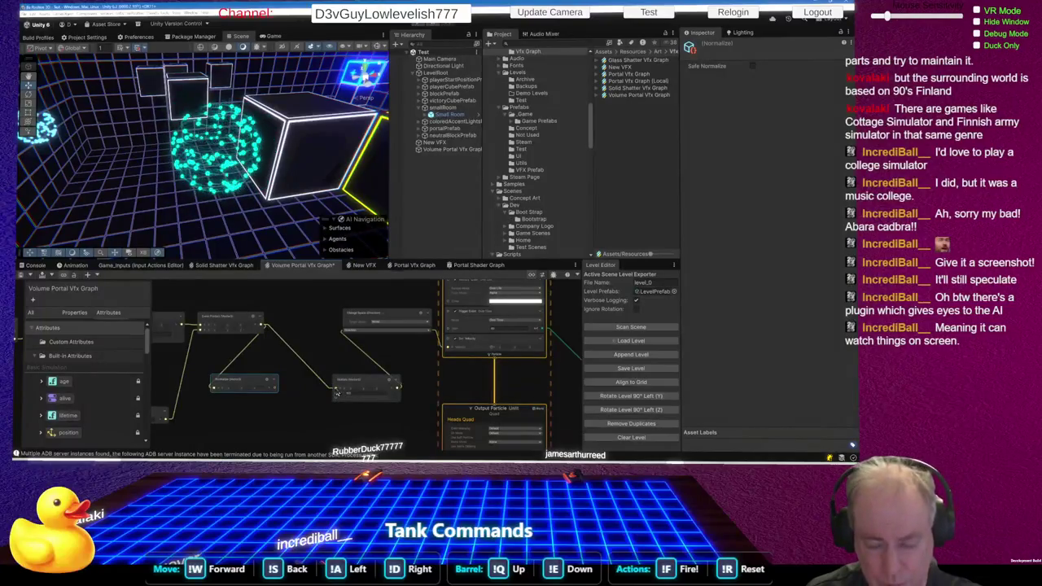
{"action": "scroll", "coordinate": [407, 325], "scroll_direction": "up", "scroll_amount": 4}
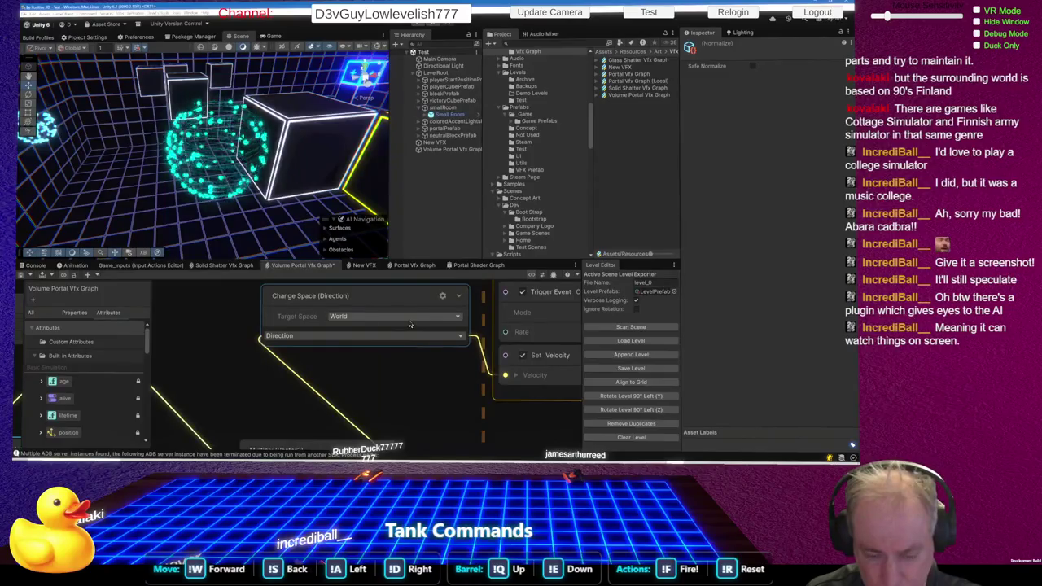
- Set the Change Space node's input type to Vector rather than Direction
{"action": "left_click", "coordinate": [346, 342]}
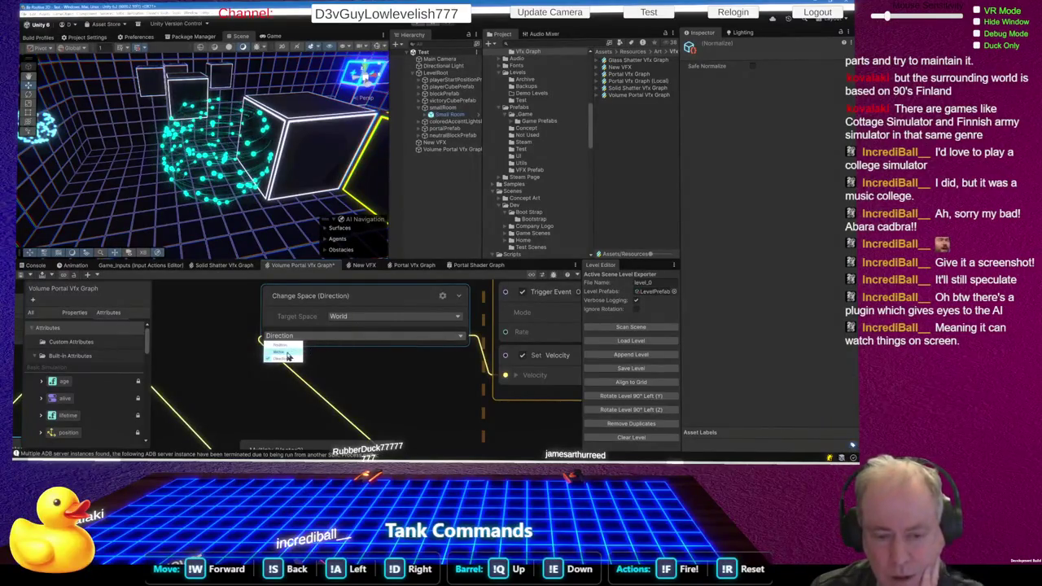
{"action": "left_click", "coordinate": [285, 352]}
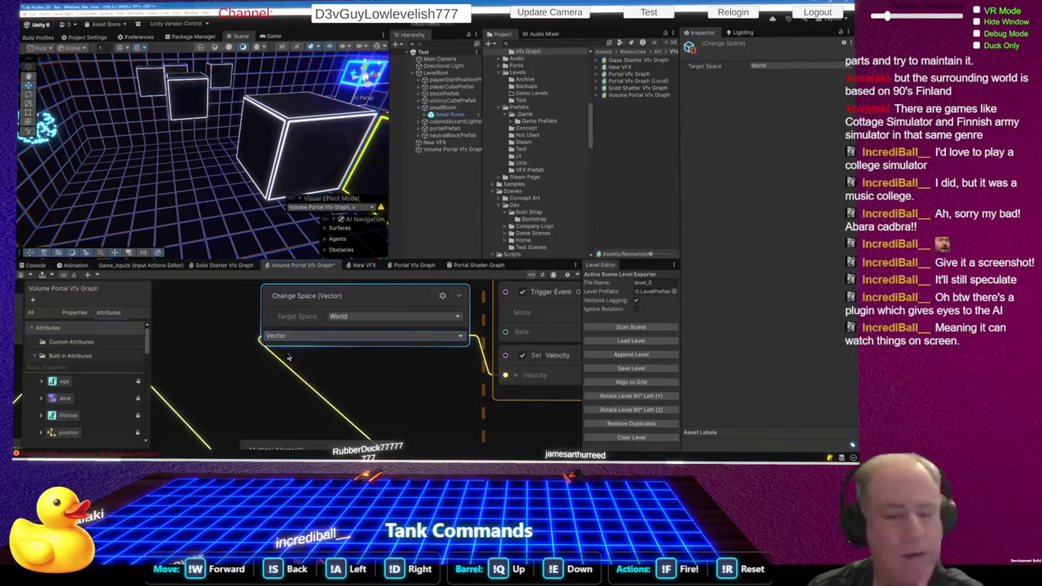
{"action": "scroll", "coordinate": [311, 362], "scroll_direction": "down", "scroll_amount": 3}
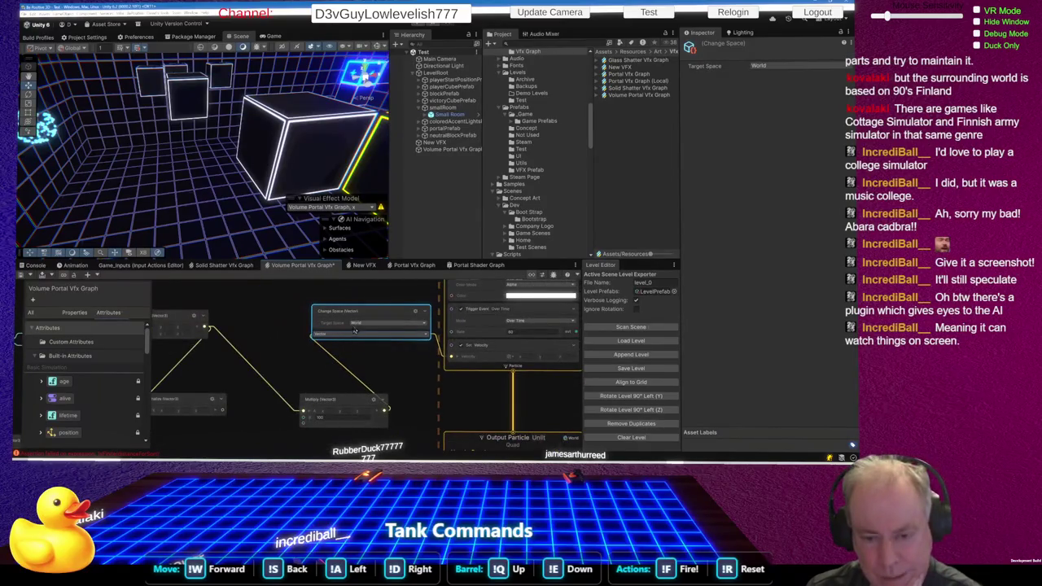
{"action": "left_click", "coordinate": [355, 335]}
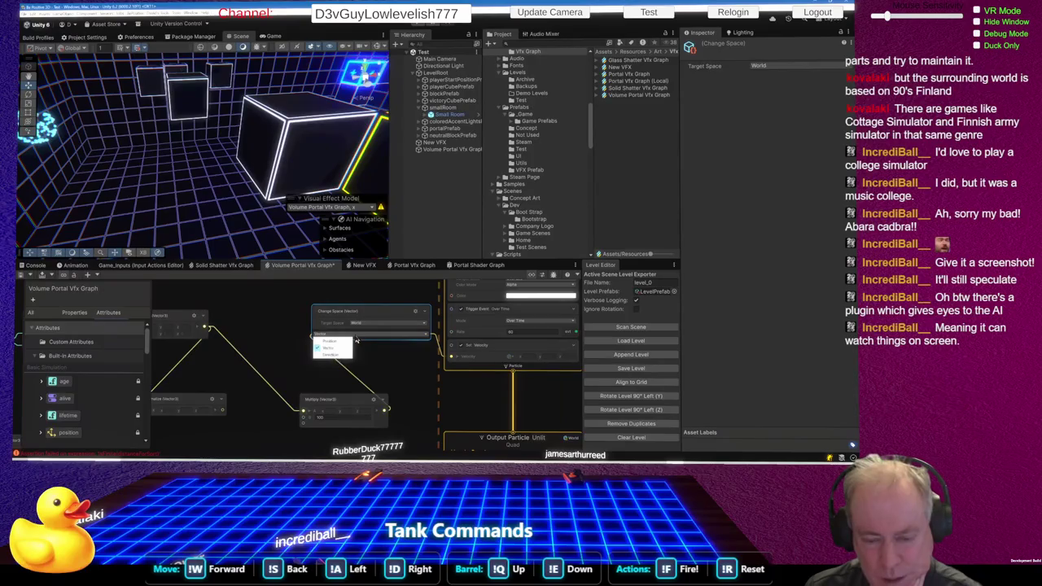
{"action": "left_click", "coordinate": [329, 357]}
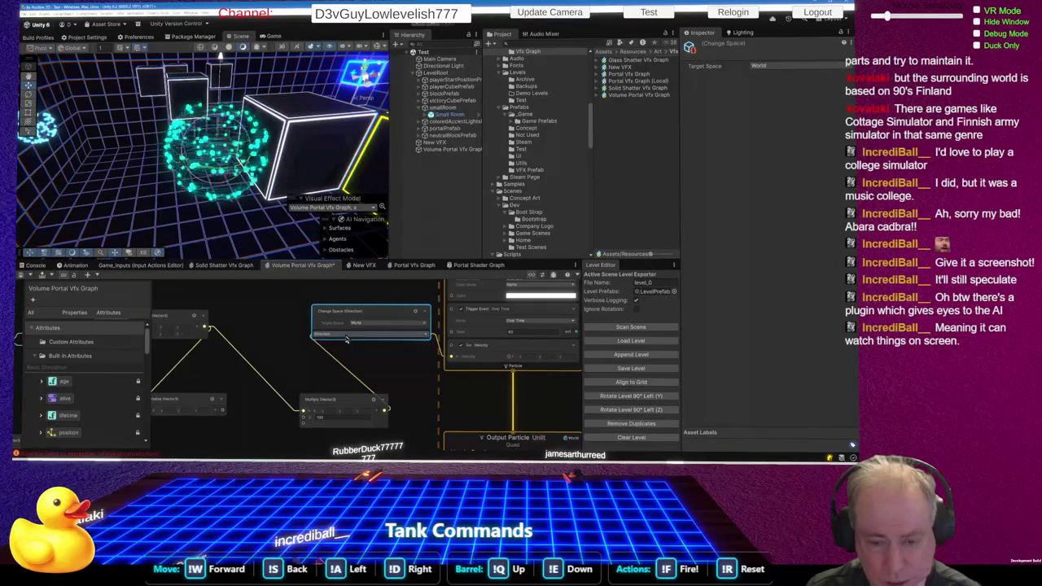
{"action": "left_click", "coordinate": [346, 335]}
{"action": "left_click", "coordinate": [333, 349]}
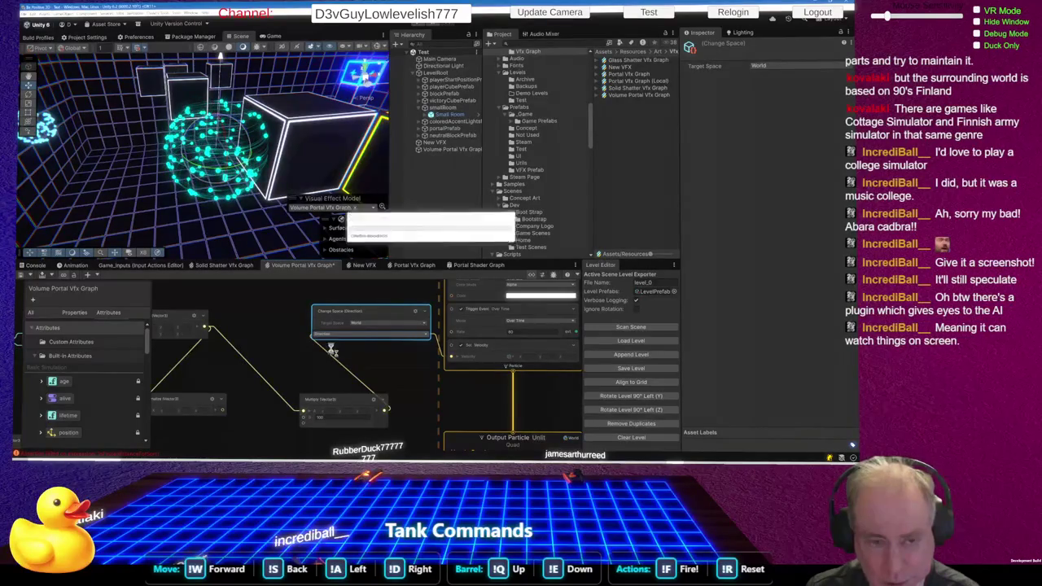
- Enter a new factor in the Multiply node and save the Volume Portal graph
{"action": "left_click", "coordinate": [329, 419]}
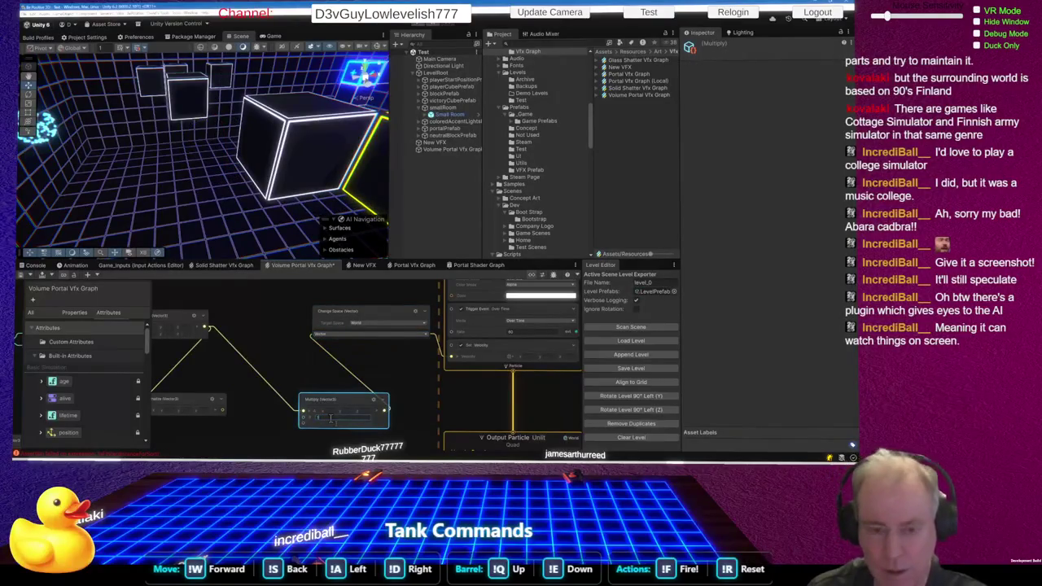
{"action": "key", "text": "Return"}
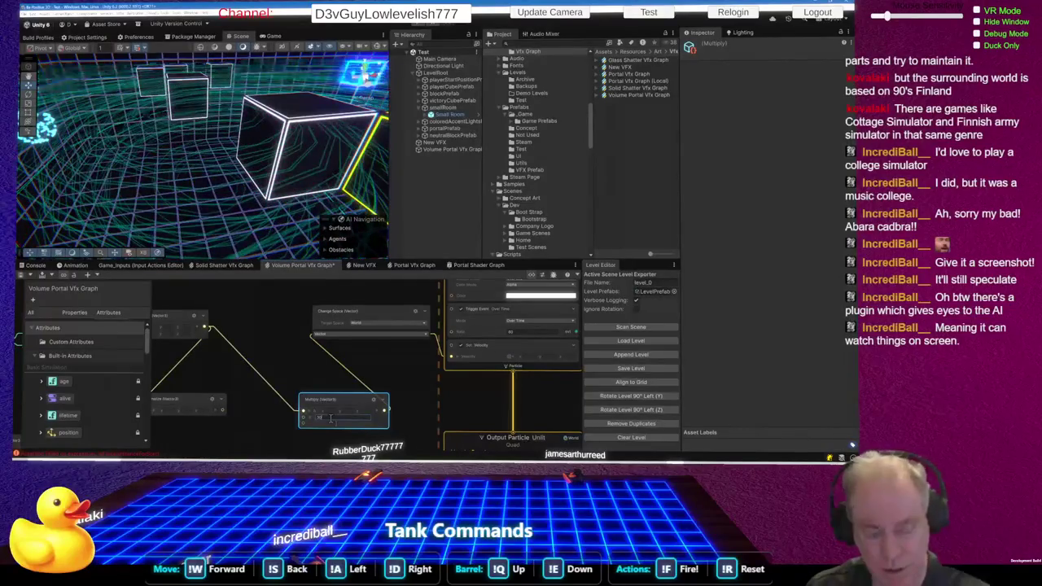
{"action": "key", "text": "ctrl+s"}
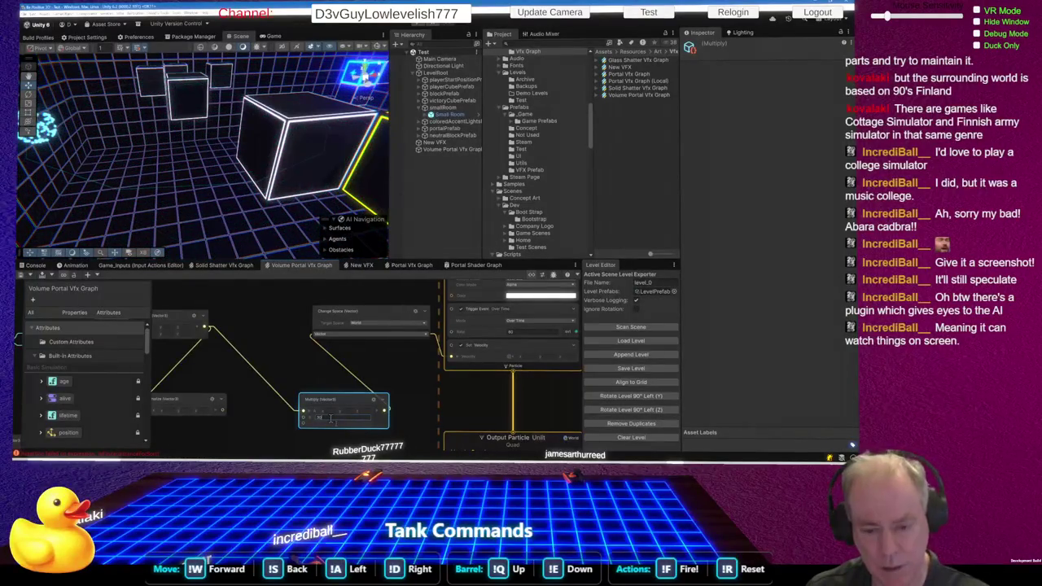
{"action": "key", "text": "ctrl+s"}
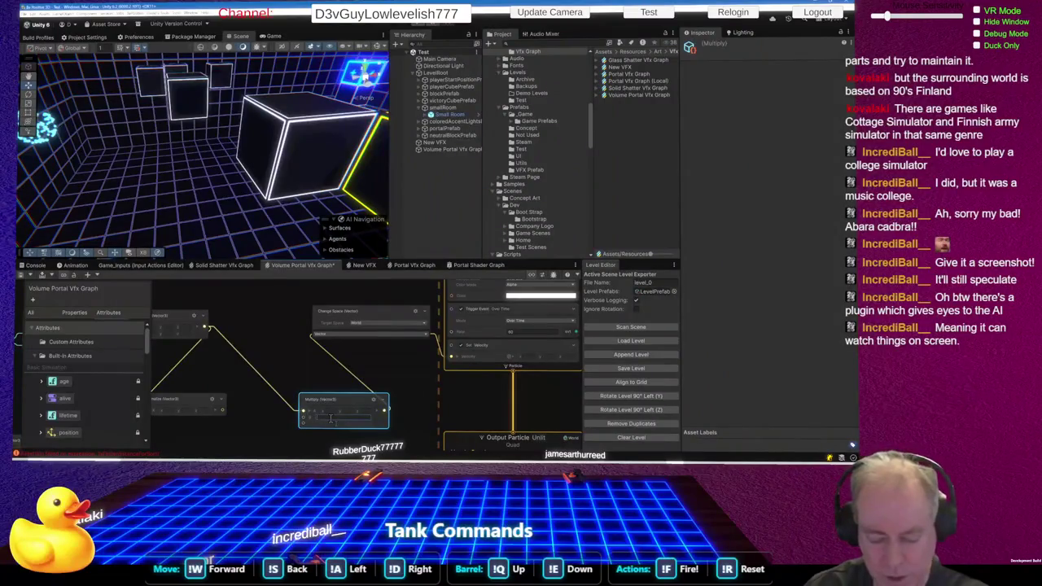
{"action": "key", "text": "ctrl+s"}
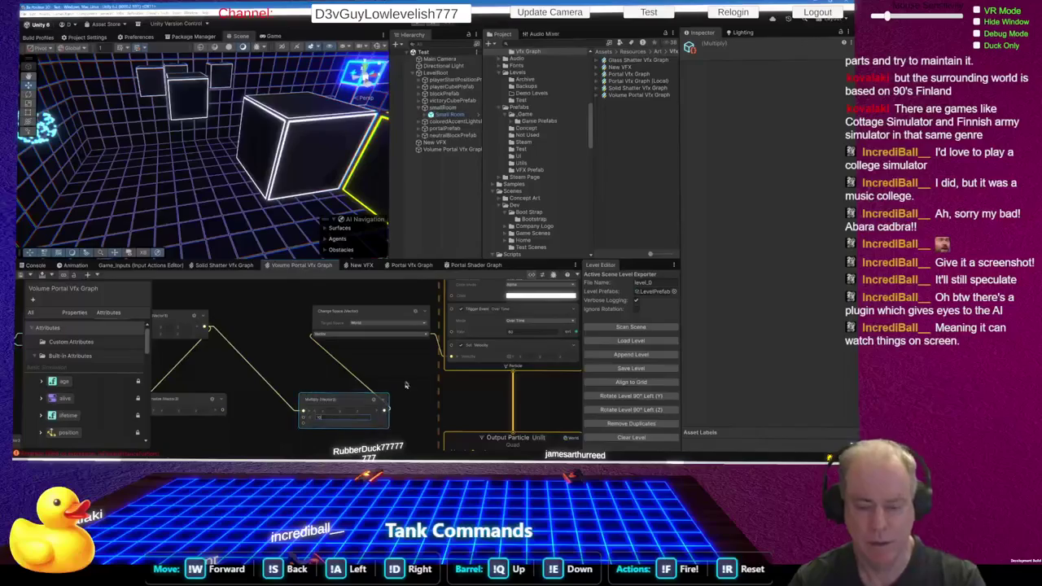
- Connect the Normalize node's output into the Multiply node
{"action": "scroll", "coordinate": [331, 420], "scroll_direction": "down", "scroll_amount": 2}
{"action": "scroll", "coordinate": [322, 412], "scroll_direction": "up", "scroll_amount": 2}
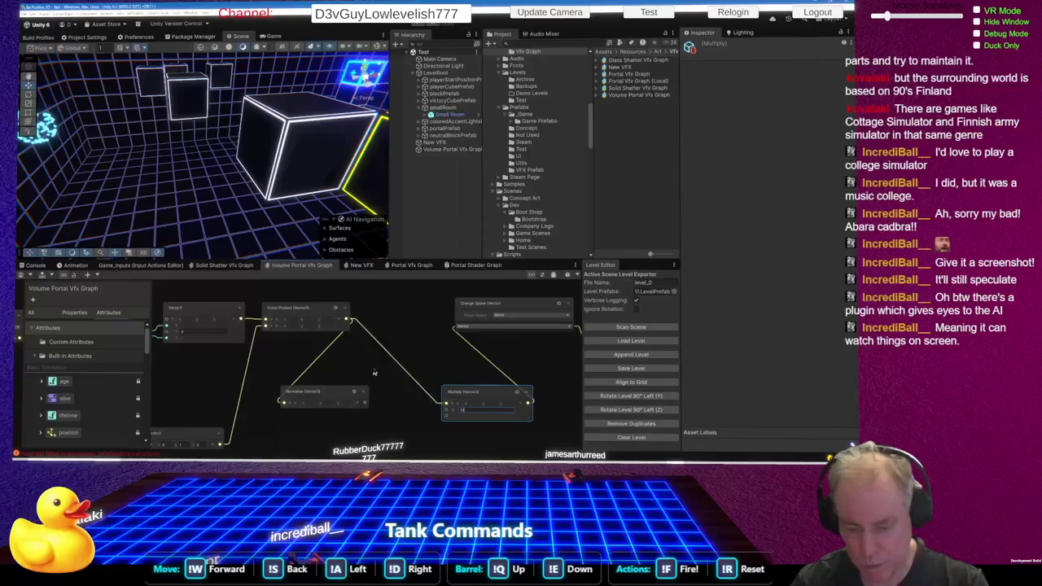
{"action": "left_click_drag", "start_coordinate": [365, 402], "coordinate": [446, 405]}
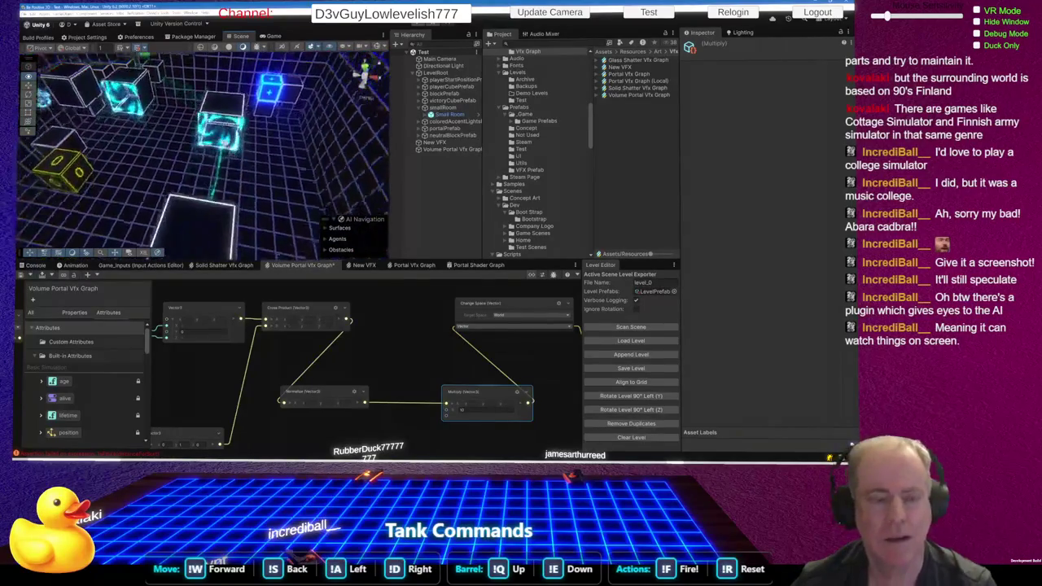
- Orbit the scene to the glowing particles and delete the New VFX object
{"action": "mouse_move", "coordinate": [135, 147]}
{"action": "left_mouse_down"}
{"action": "mouse_move", "coordinate": [370, 227]}
{"action": "mouse_move", "coordinate": [343, 217]}
{"action": "left_mouse_up"}
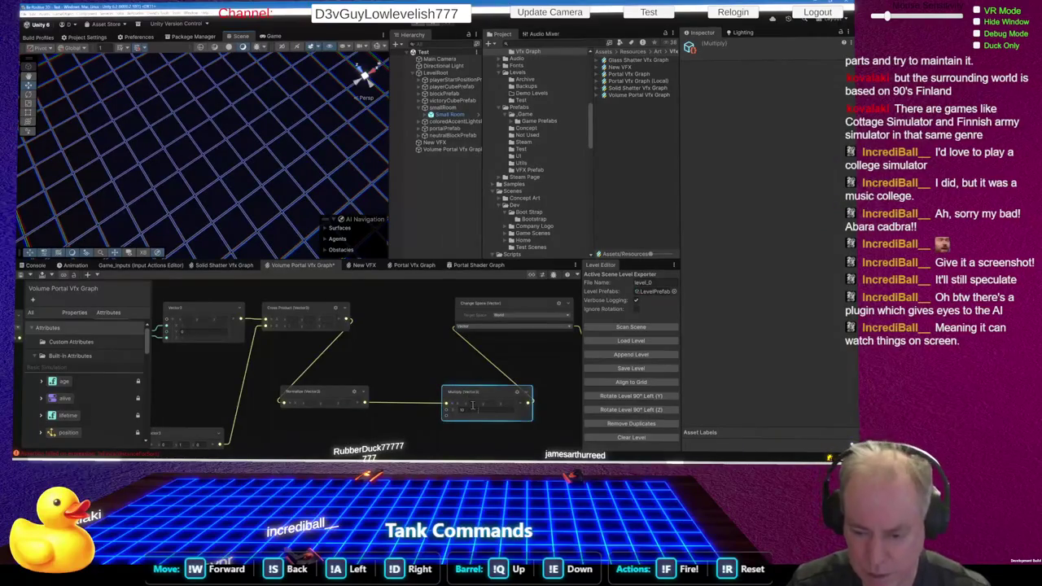
{"action": "left_click_drag", "start_coordinate": [271, 214], "coordinate": [92, 98]}
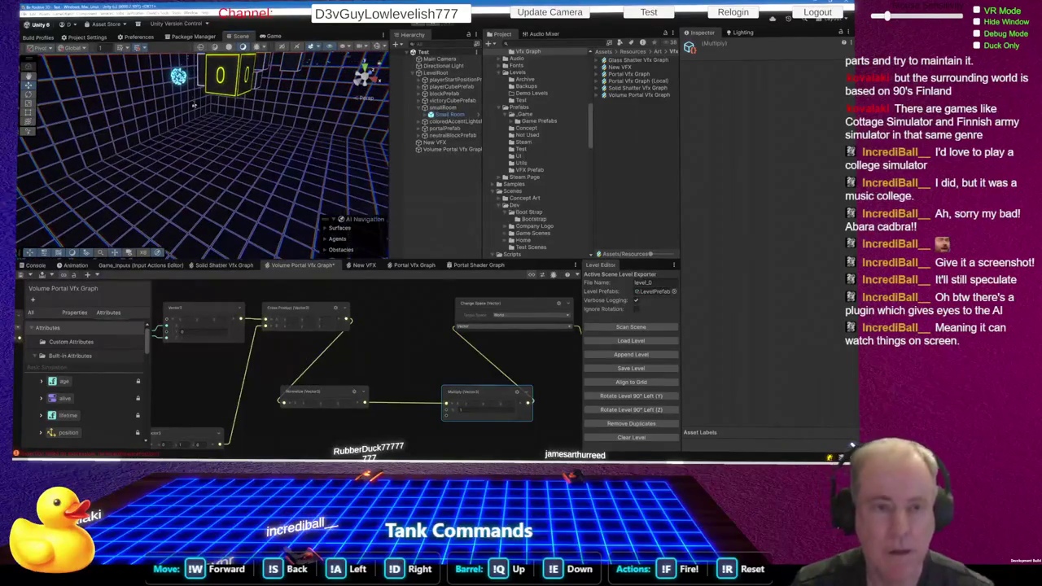
{"action": "mouse_move", "coordinate": [194, 106]}
{"action": "left_mouse_down"}
{"action": "mouse_move", "coordinate": [281, 99]}
{"action": "mouse_move", "coordinate": [285, 120]}
{"action": "left_mouse_up"}
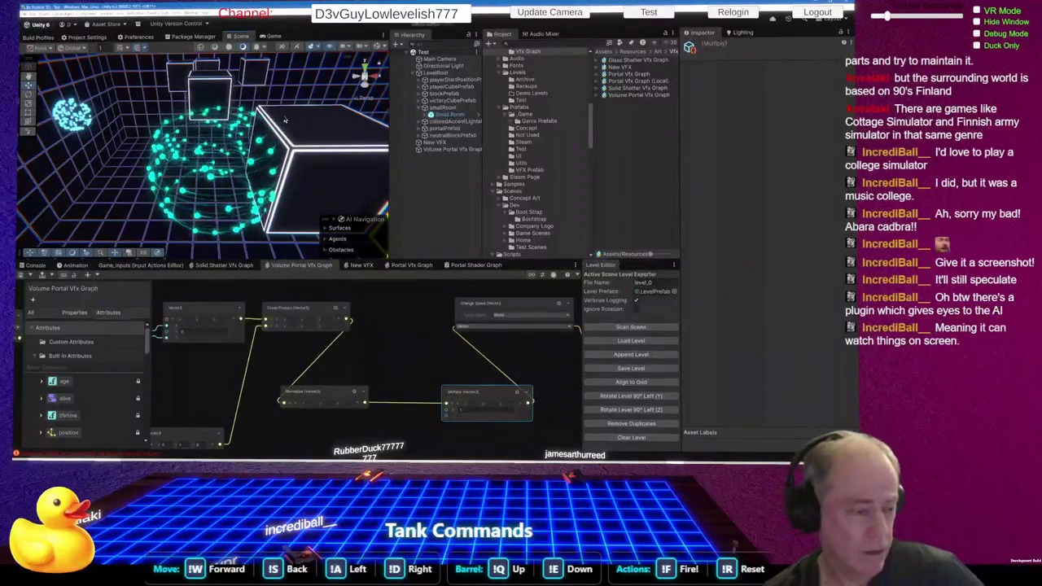
{"action": "key", "text": "Delete"}
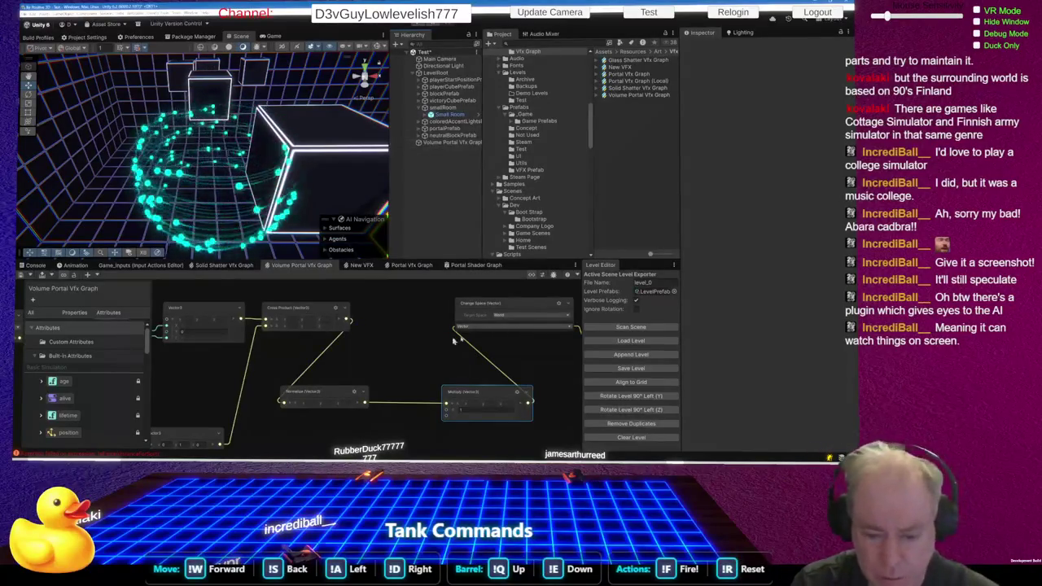
- Open the Update Particle colour-over-life gradient and lower the right-end alpha to 44
{"action": "scroll", "coordinate": [527, 350], "scroll_direction": "down", "scroll_amount": 3}
{"action": "scroll", "coordinate": [374, 362], "scroll_direction": "up", "scroll_amount": 5}
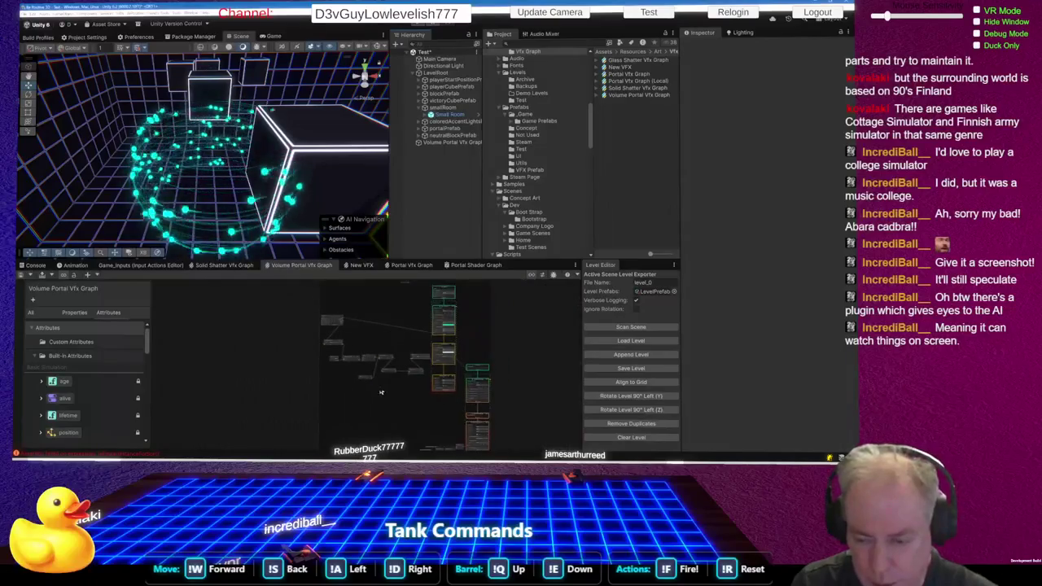
{"action": "scroll", "coordinate": [456, 356], "scroll_direction": "up", "scroll_amount": 2}
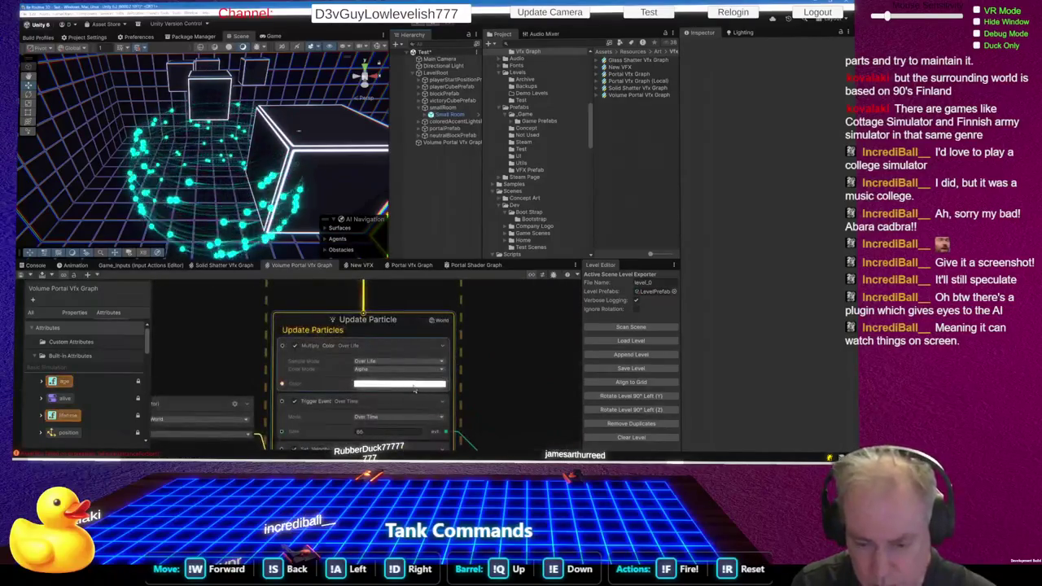
{"action": "left_click", "coordinate": [400, 365]}
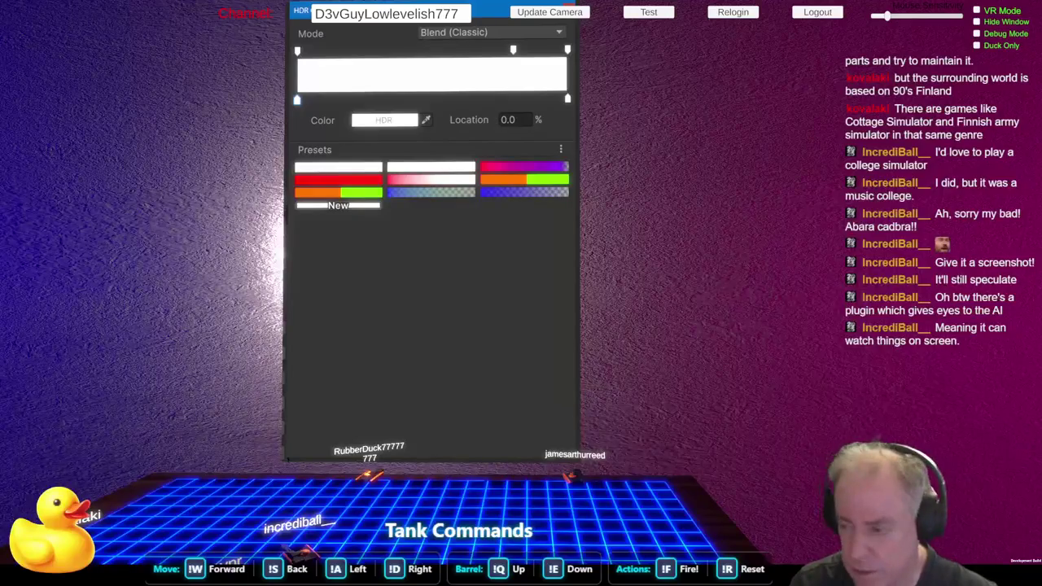
{"action": "left_click", "coordinate": [568, 50]}
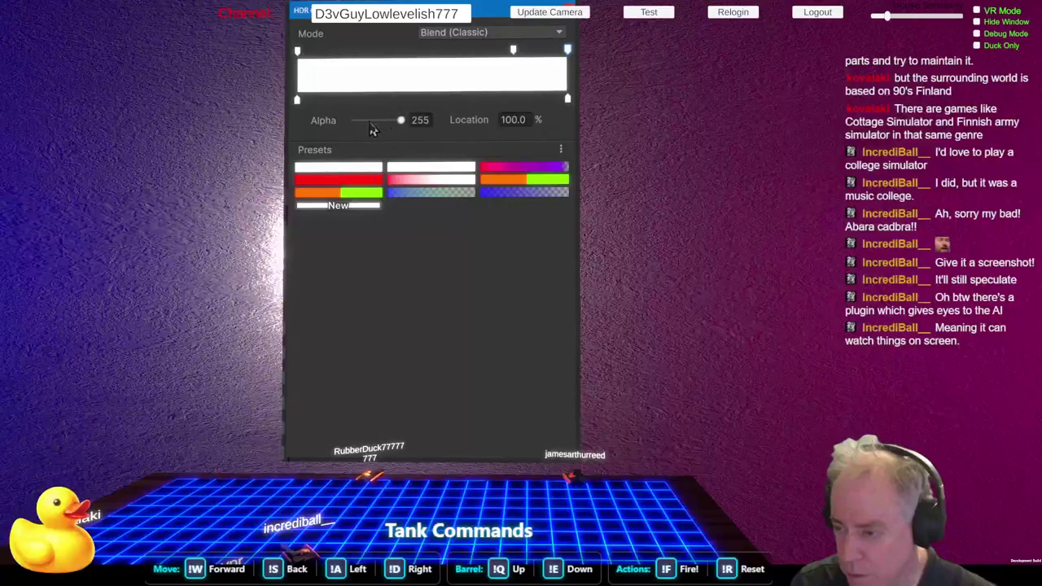
{"action": "left_click", "coordinate": [370, 122]}
{"action": "left_click_drag", "start_coordinate": [370, 124], "coordinate": [364, 124]}
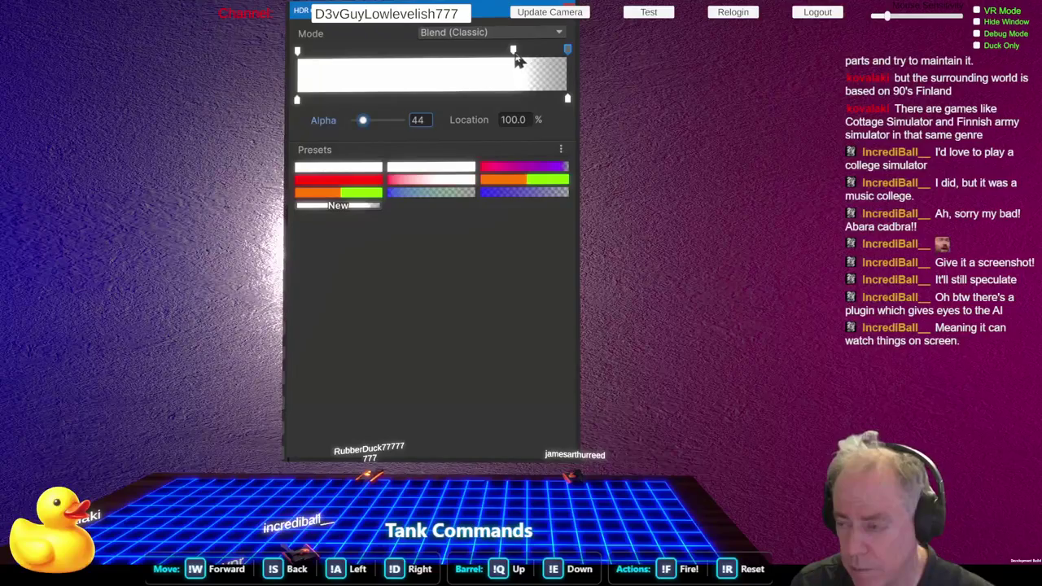
- Remove the middle alpha key and lower the left-end alpha to 29
{"action": "left_click_drag", "start_coordinate": [513, 51], "coordinate": [312, 59]}
{"action": "left_click", "coordinate": [299, 52]}
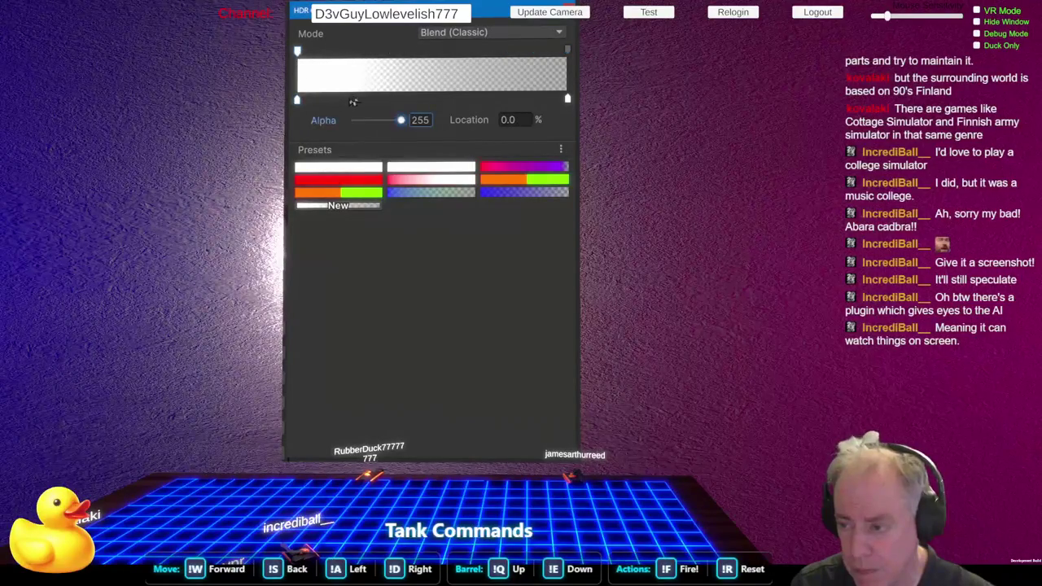
{"action": "left_click", "coordinate": [372, 121]}
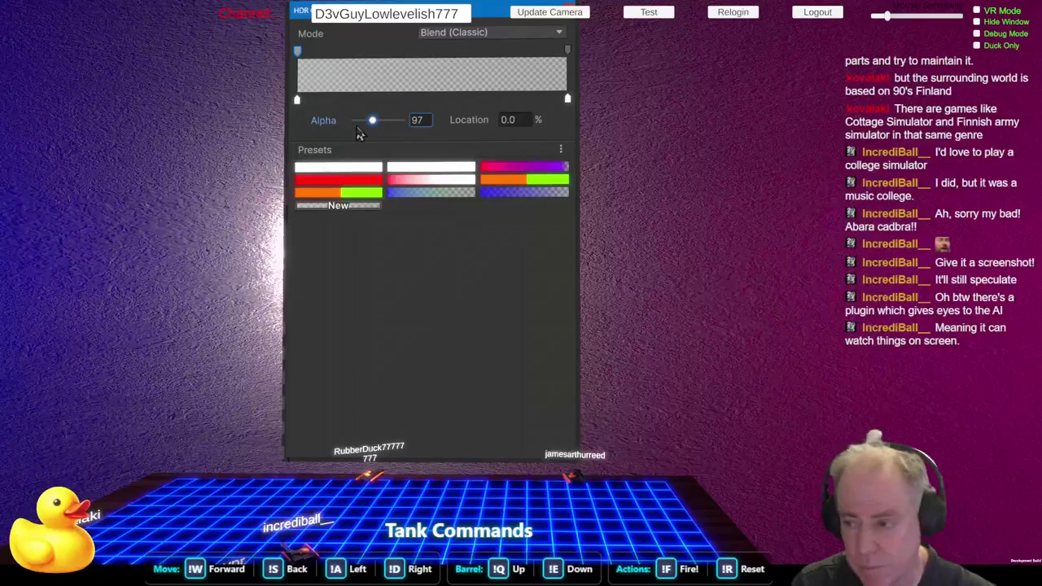
{"action": "left_click", "coordinate": [362, 121]}
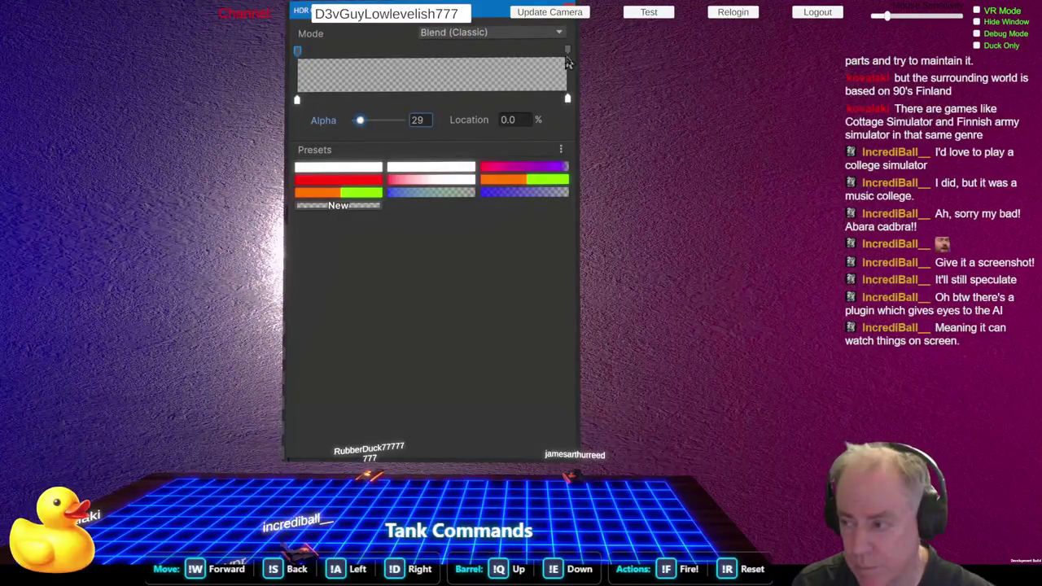
- Set both the right and left end alpha keys to fully transparent
{"action": "left_click", "coordinate": [566, 52]}
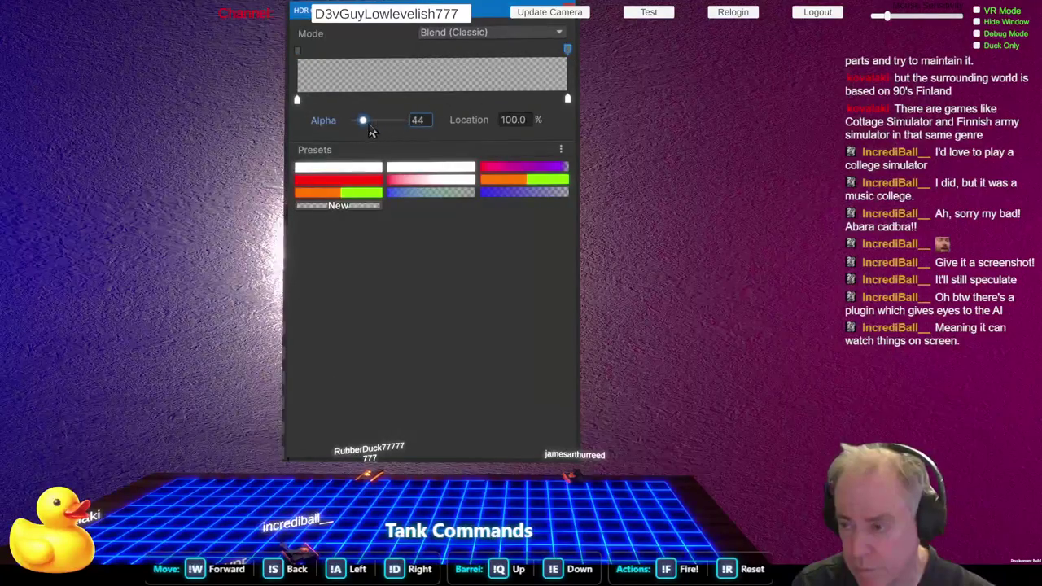
{"action": "left_click_drag", "start_coordinate": [364, 121], "coordinate": [342, 122]}
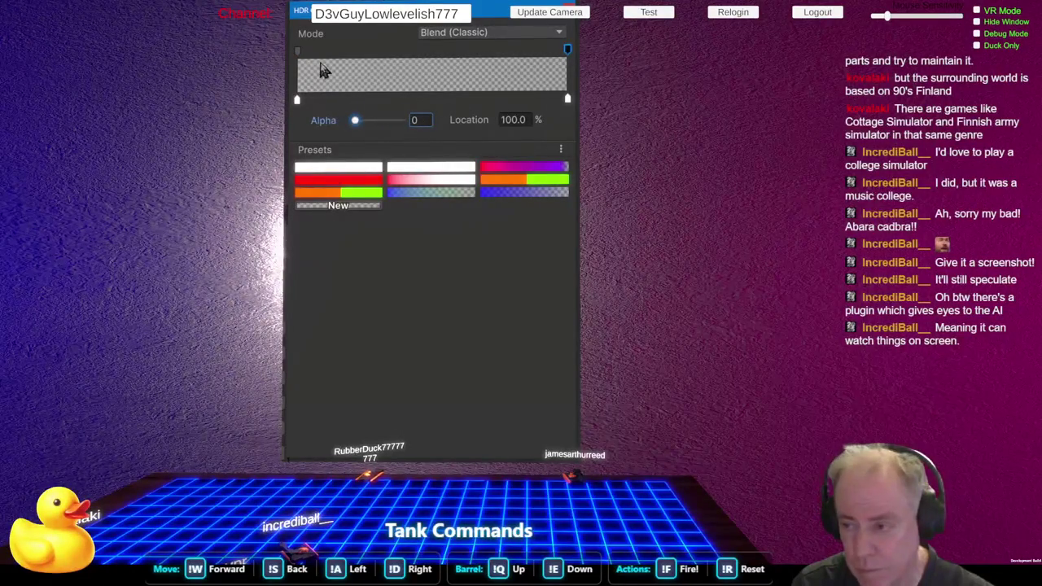
{"action": "left_click", "coordinate": [298, 53]}
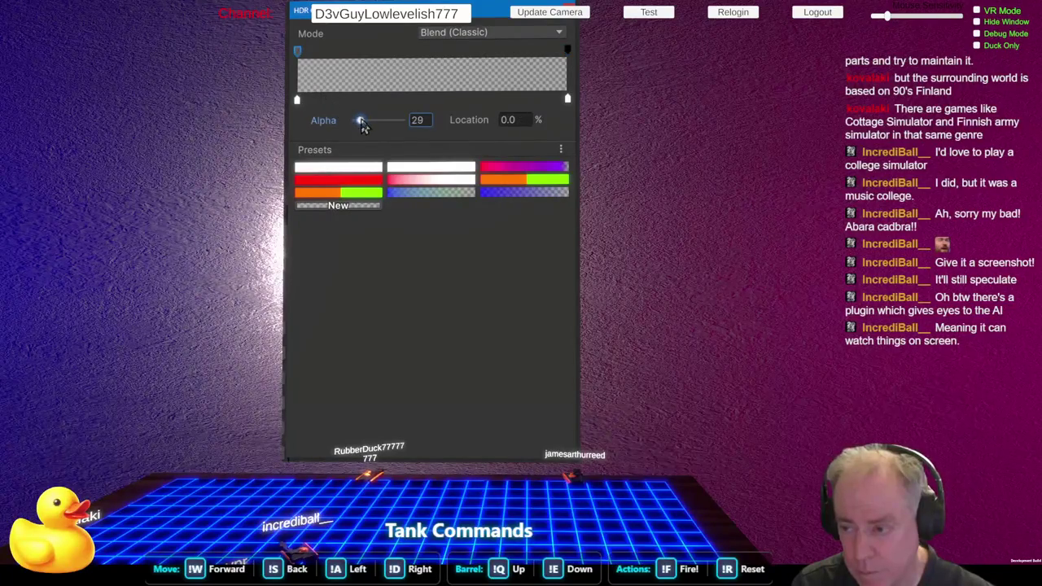
{"action": "left_click_drag", "start_coordinate": [363, 122], "coordinate": [345, 124]}
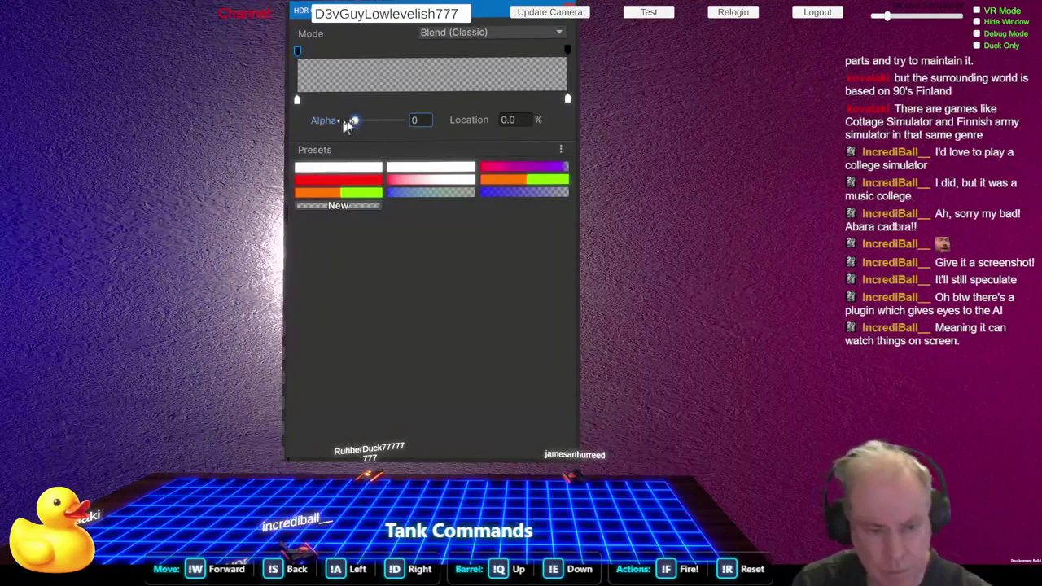